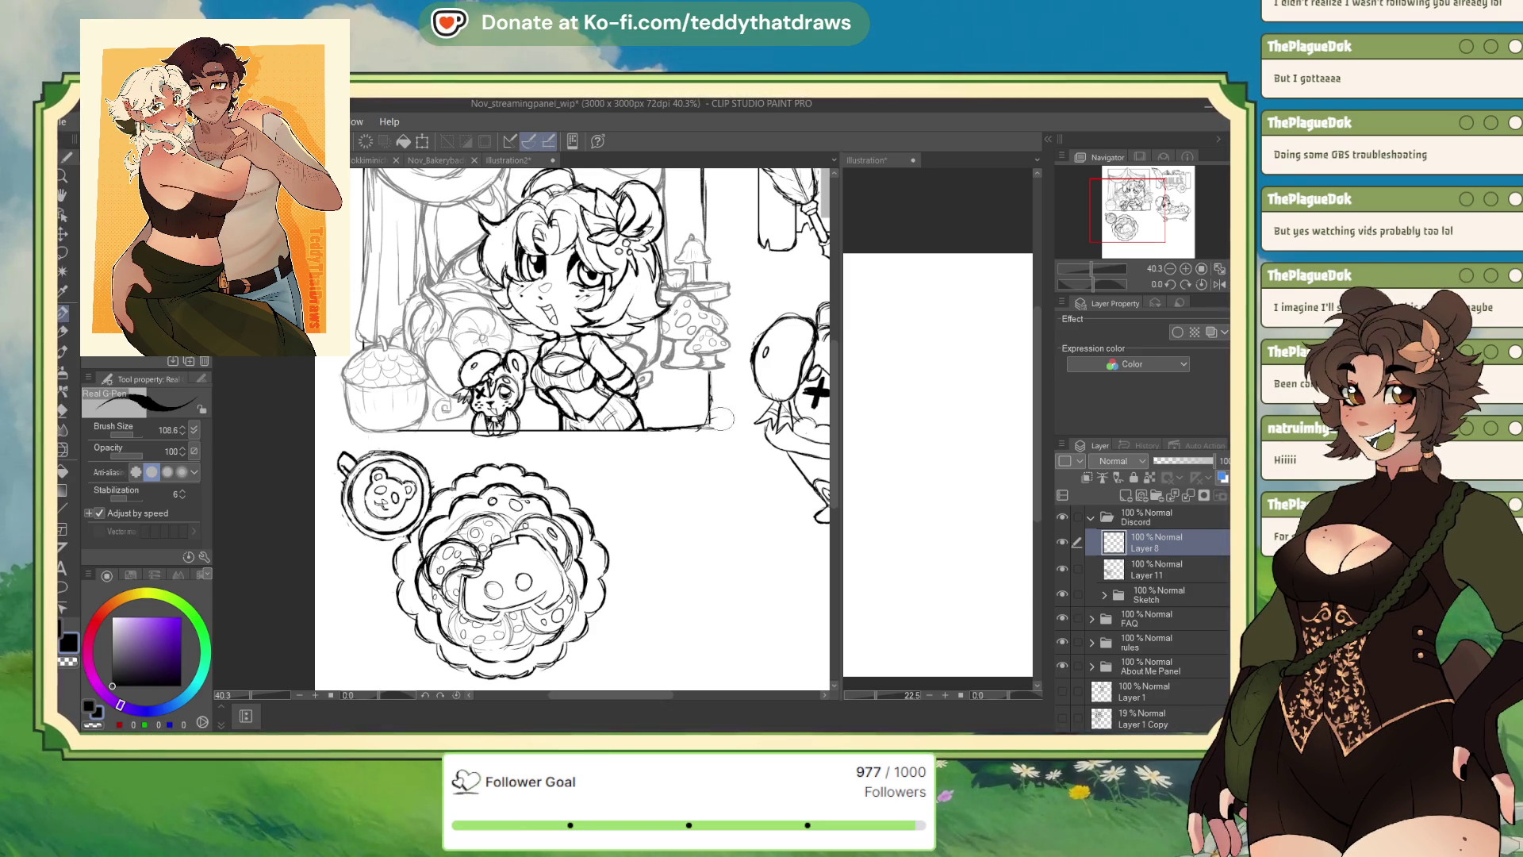
# Sketch a first circle to the right of the cookie on Layer 8, then undo it
pyautogui.moveTo(602, 475)
pyautogui.mouseDown()
pyautogui.moveTo(662, 507)
pyautogui.moveTo(603, 540)
pyautogui.mouseUp()
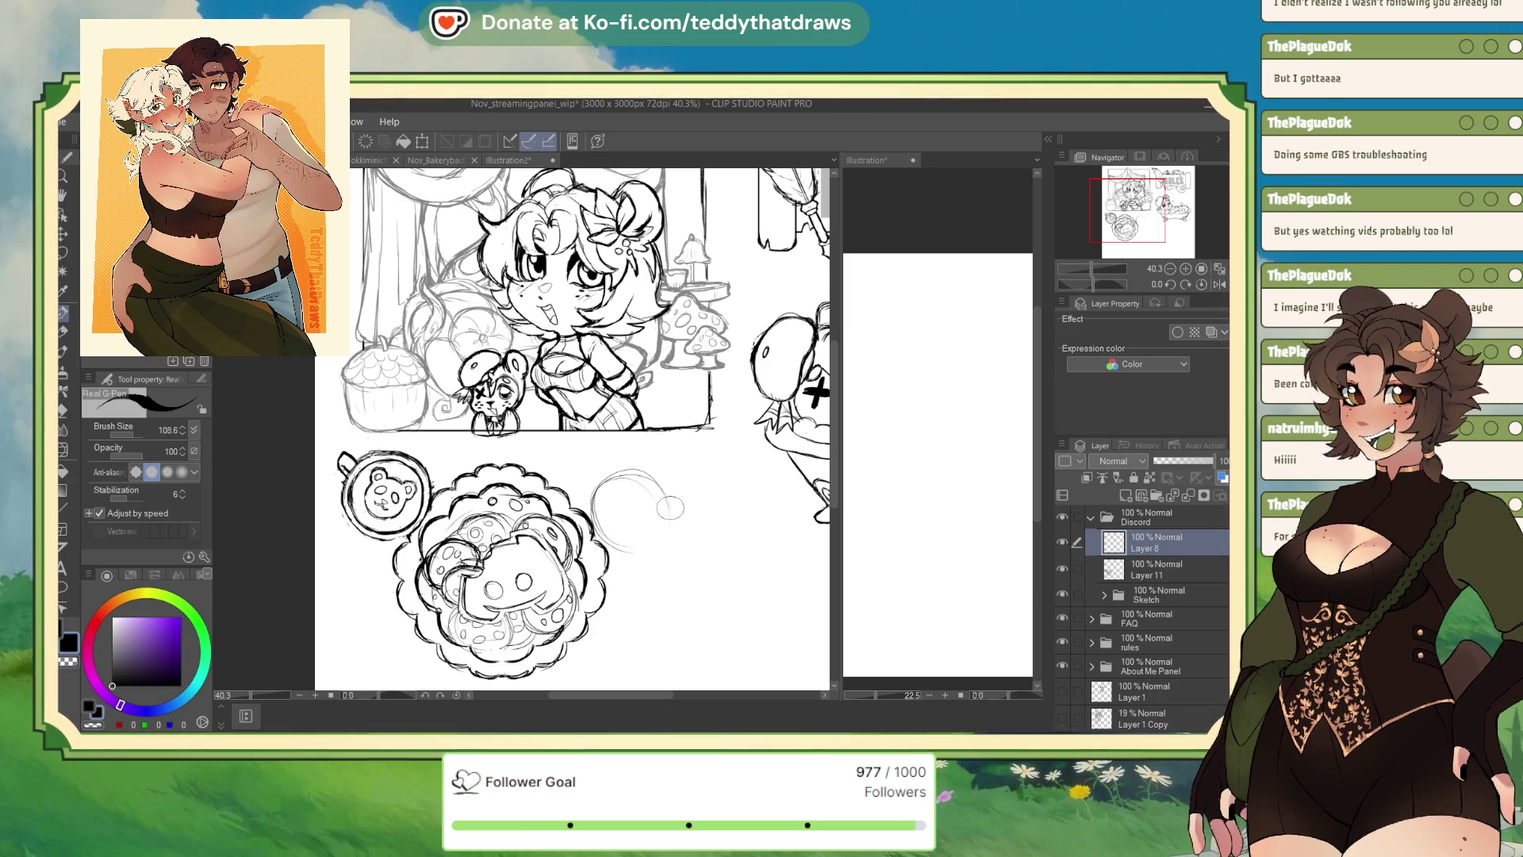
pyautogui.moveTo(607, 484); pyautogui.dragTo(627, 538)
pyautogui.hotkey('ctrl', 'z')
pyautogui.hotkey('ctrl', 'z')
pyautogui.hotkey('ctrl', 'z')
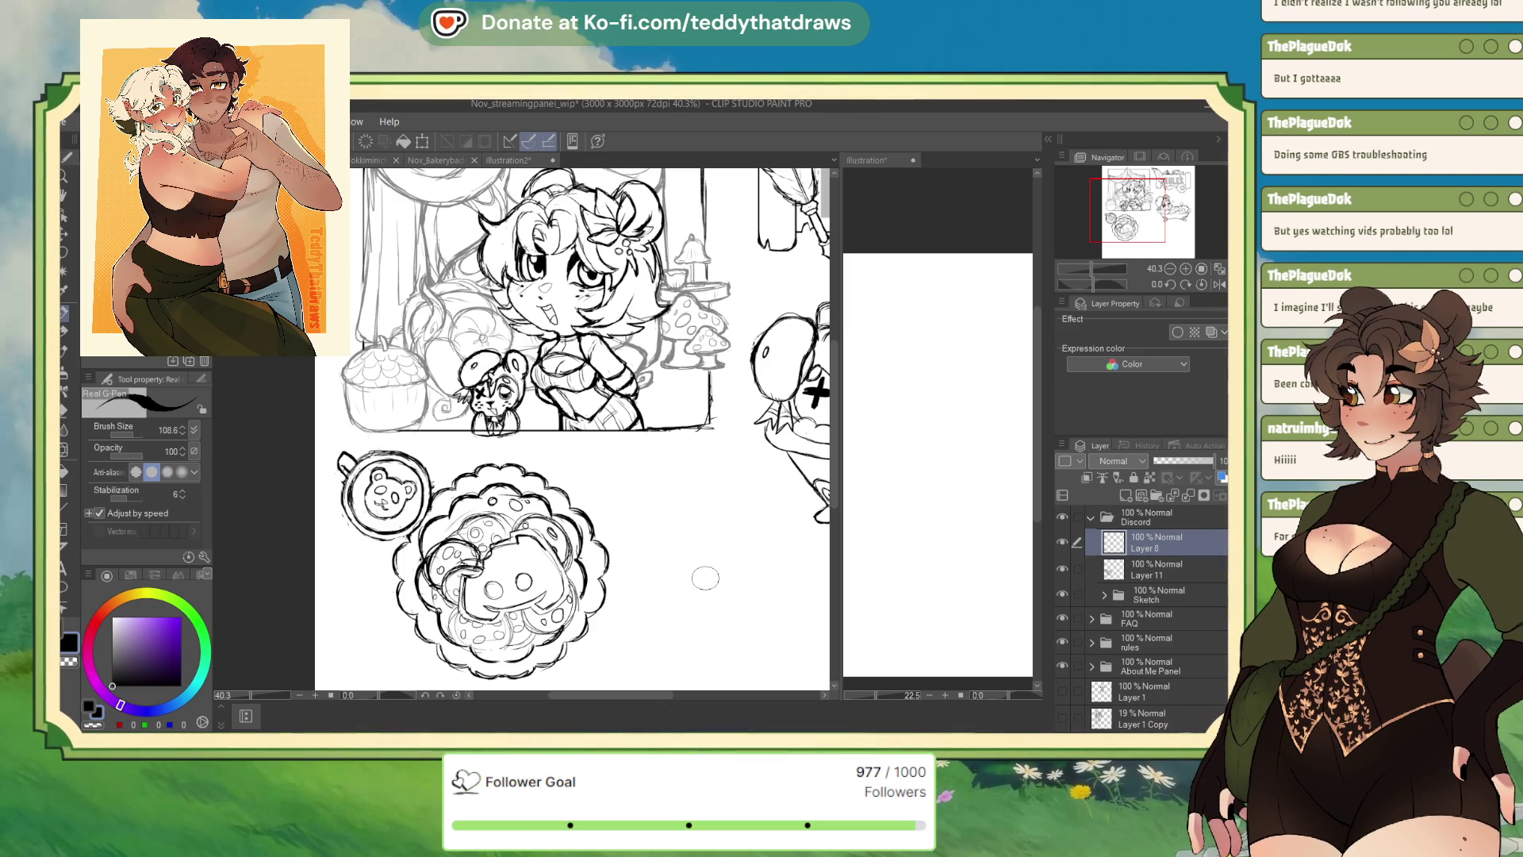
# Redraw the bubble circle, add a small tail stroke, and draw a small circle on it
pyautogui.moveTo(628, 461); pyautogui.dragTo(601, 547)
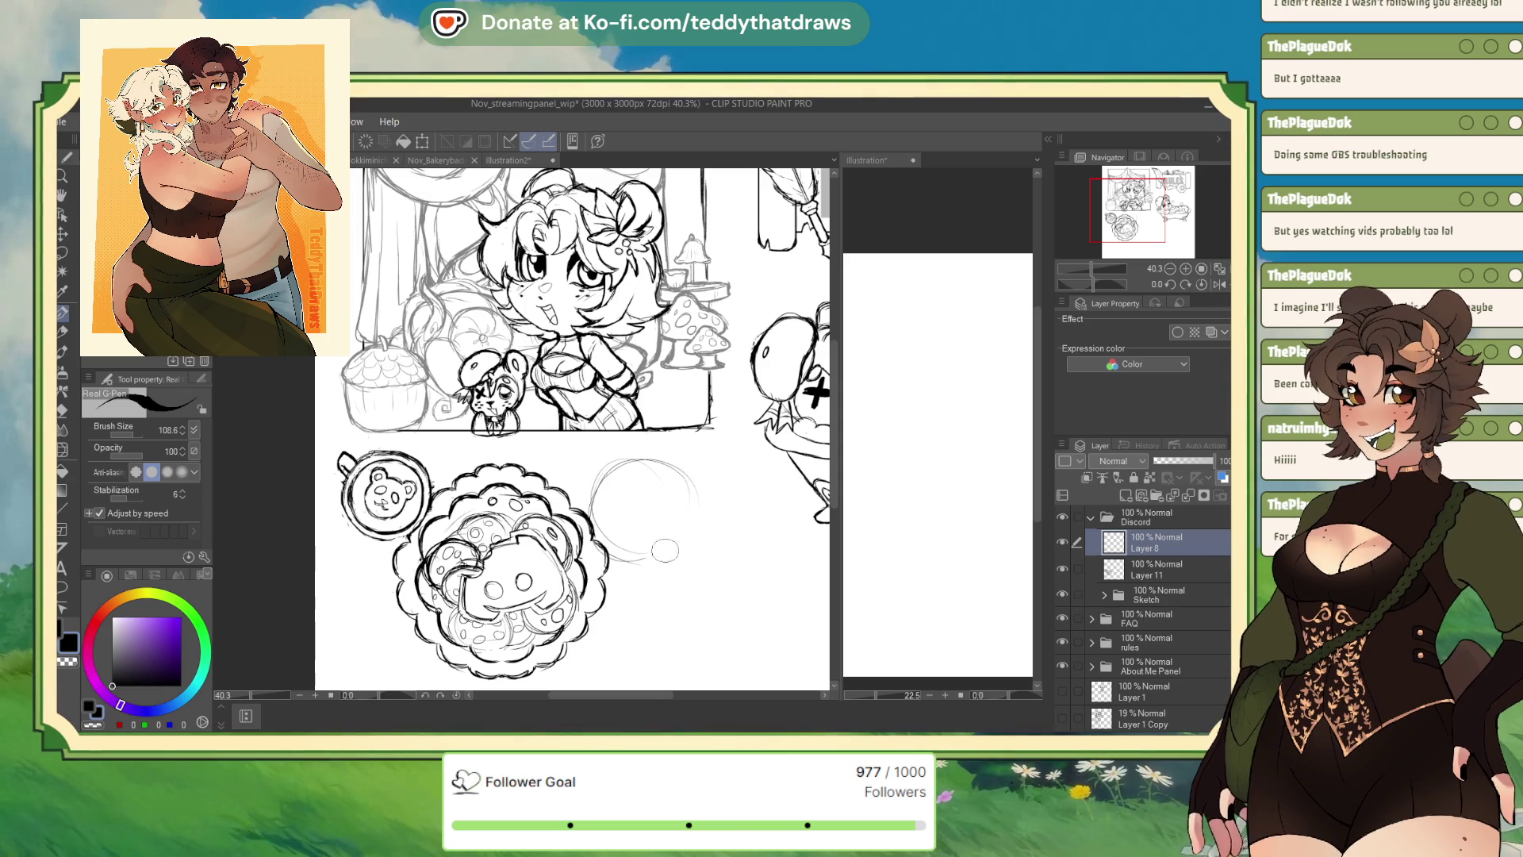
pyautogui.moveTo(602, 476); pyautogui.dragTo(601, 547)
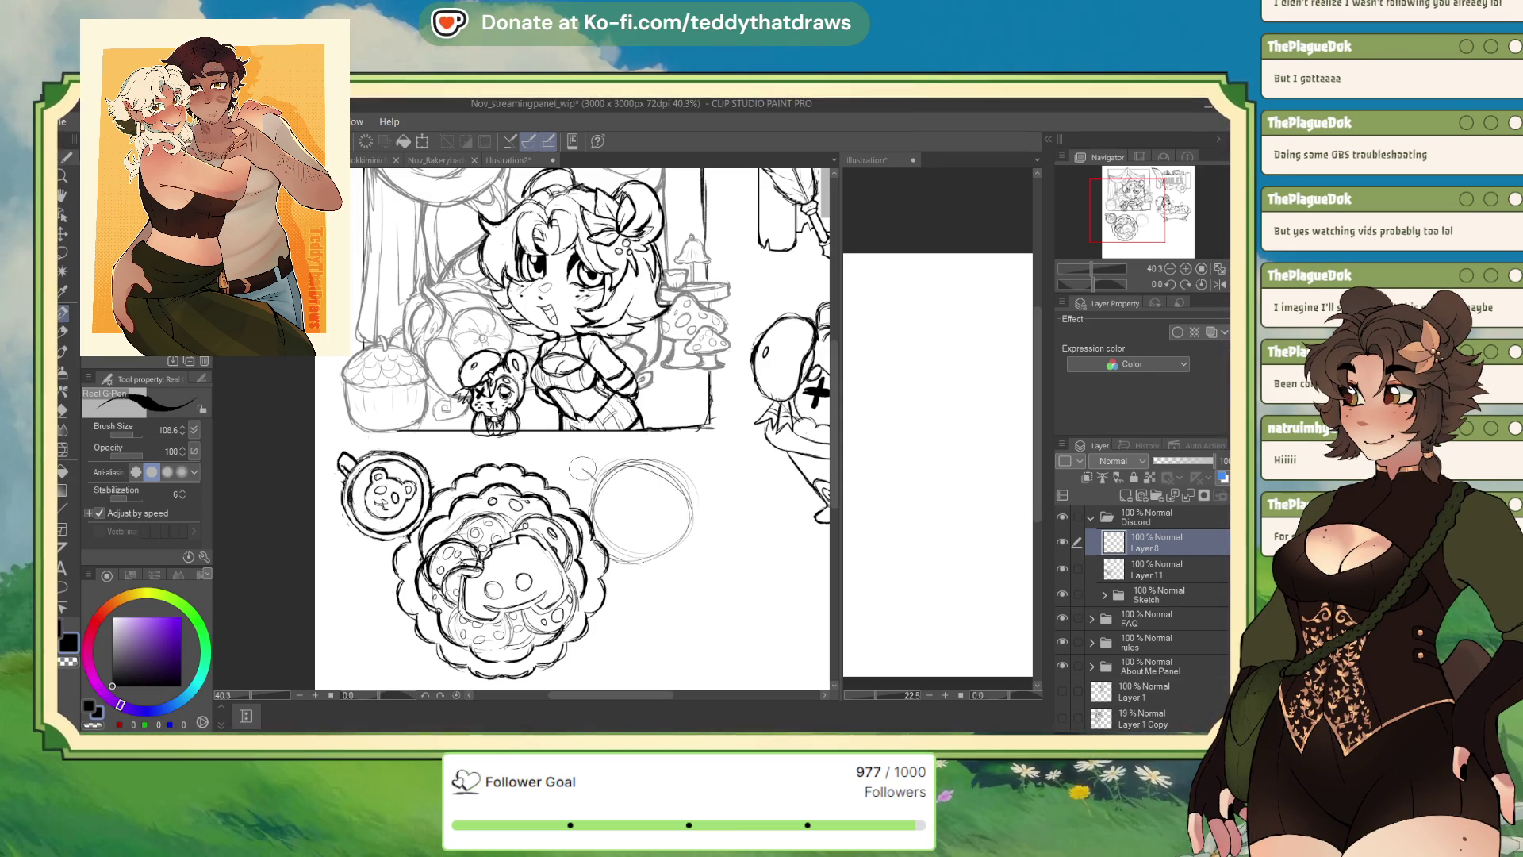
pyautogui.moveTo(581, 464); pyautogui.dragTo(593, 463)
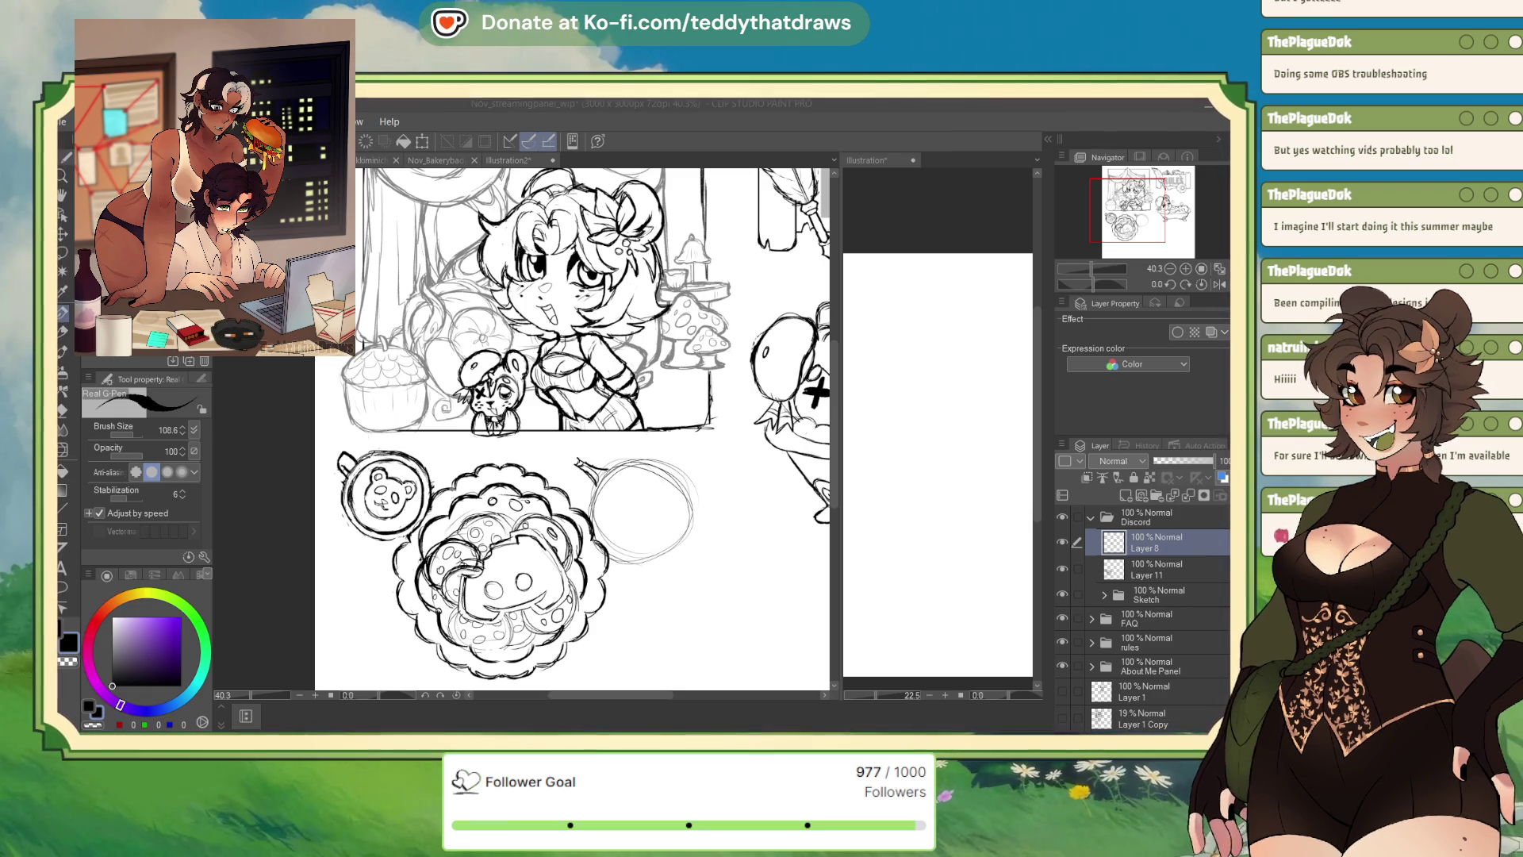
pyautogui.moveTo(691, 486); pyautogui.dragTo(683, 492)
# Undo the stray small circle stroke on the speech bubble sketch
pyautogui.hotkey('ctrl', 'z')
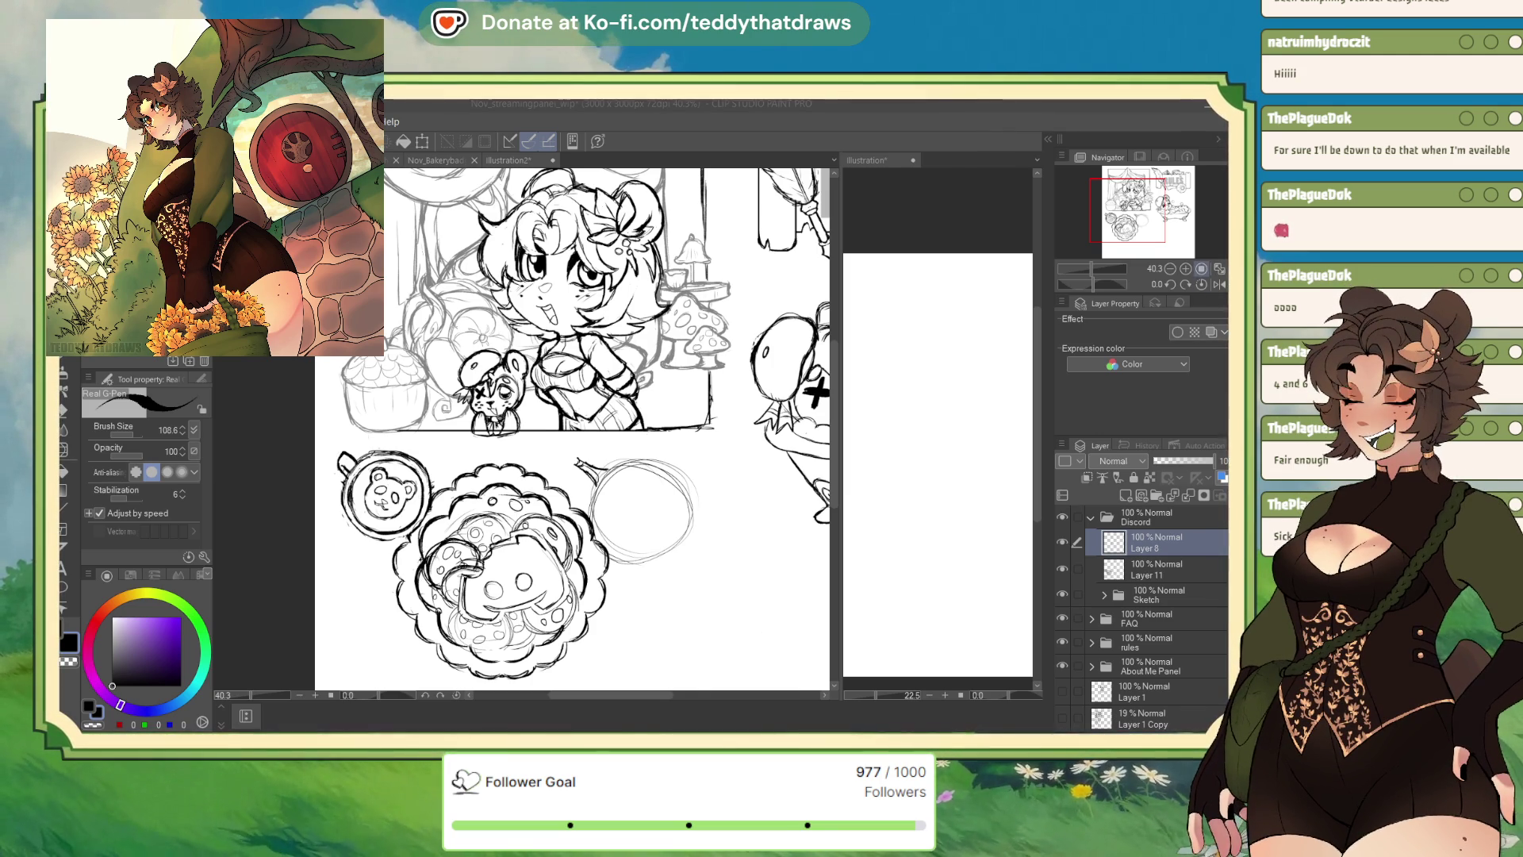
# Flip the canvas horizontally to check the chibi scene, flip it back, and zoom in
pyautogui.press('h')
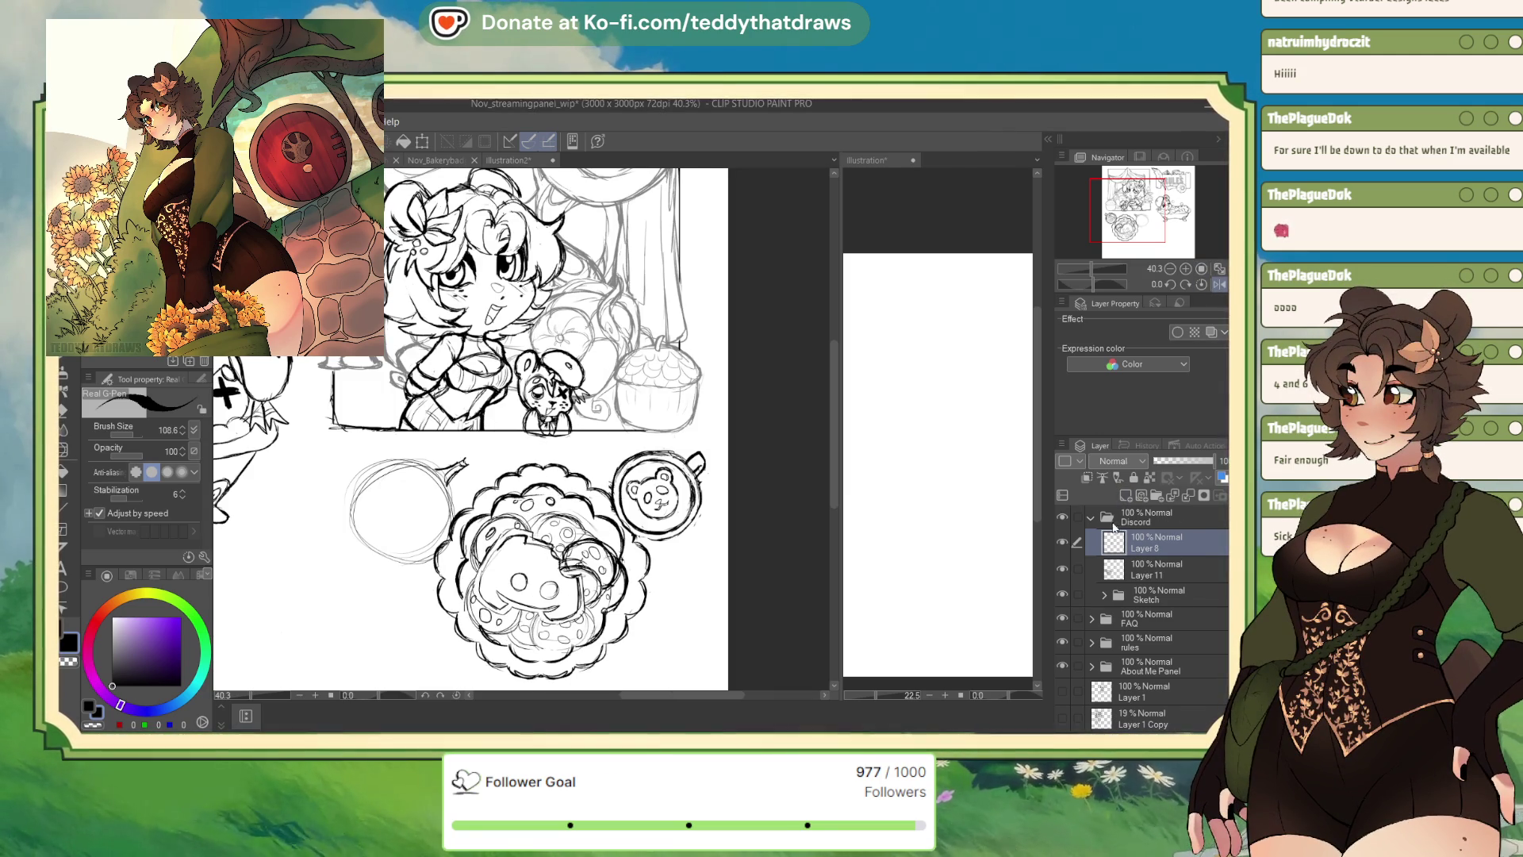
pyautogui.click(1220, 284)
pyautogui.scroll(3, 1148, 212)
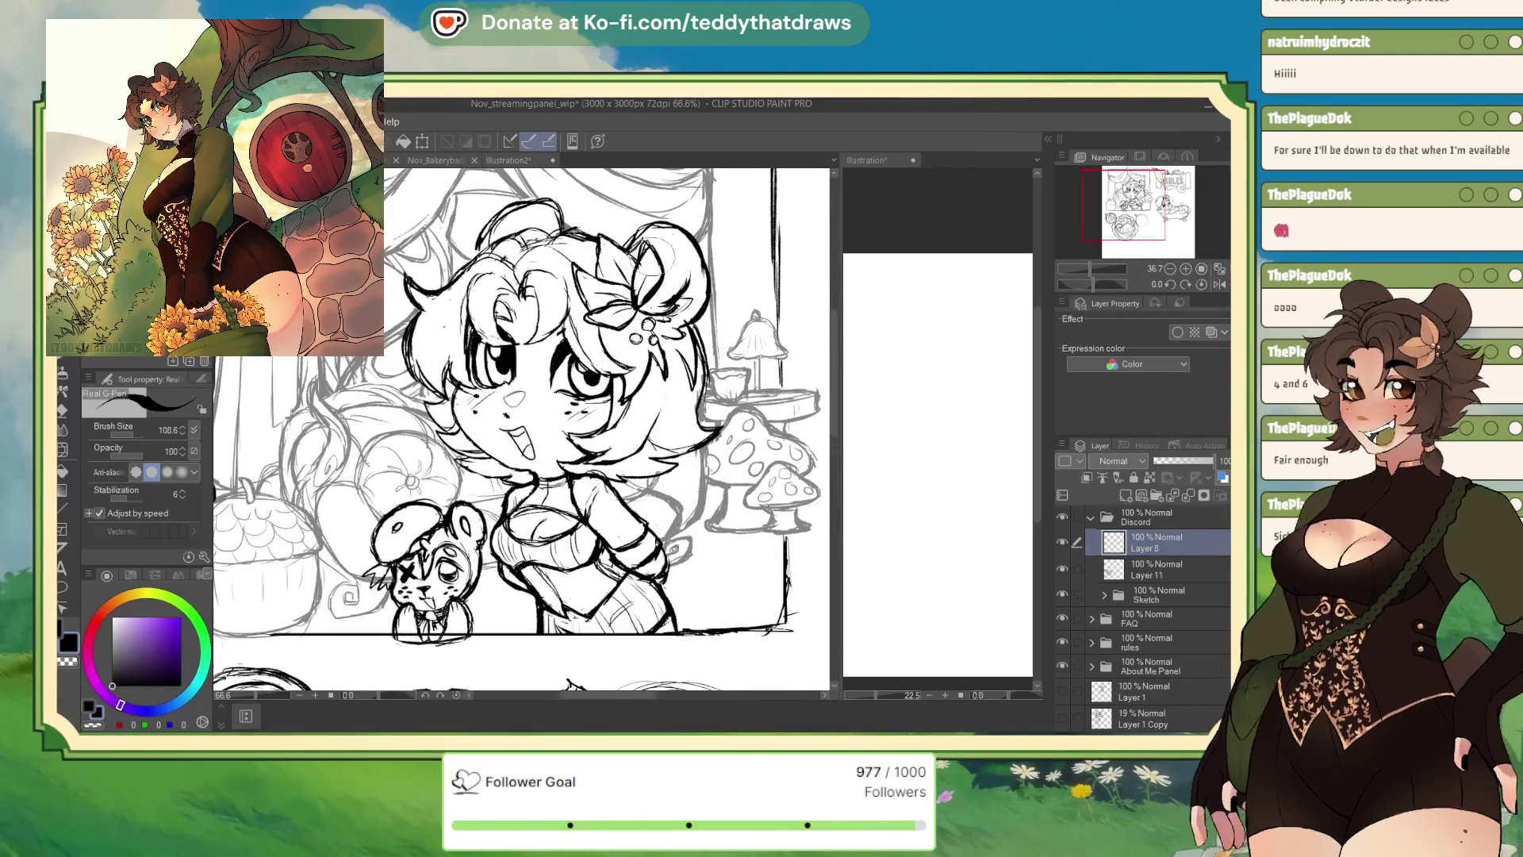
# Expand the About Me Panel folder and select Layer 1 Copy 2, toggling its visibility to check it
pyautogui.click(1152, 670)
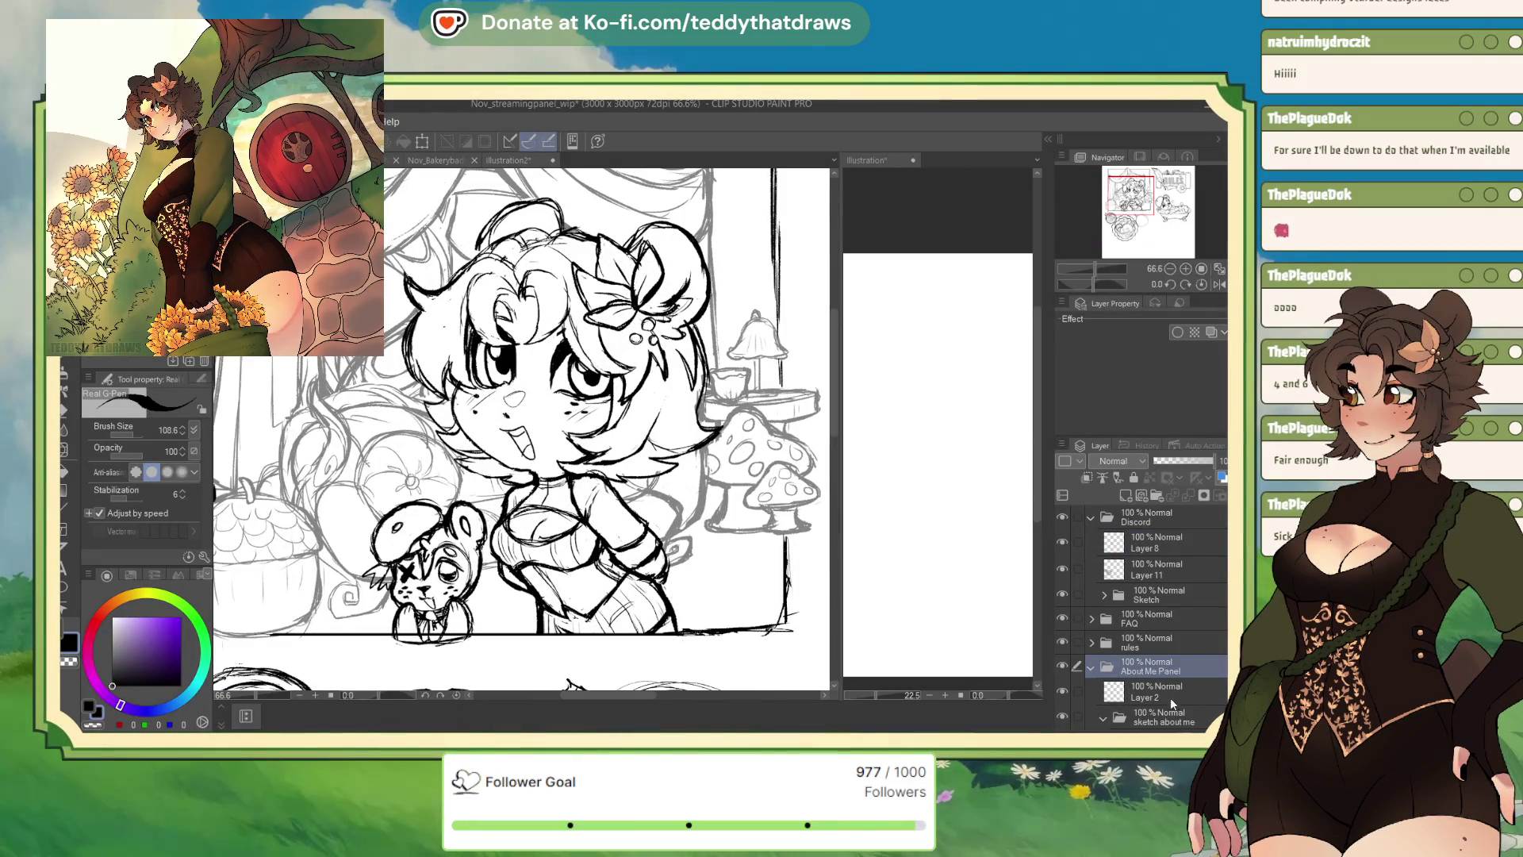
pyautogui.click(1091, 667)
pyautogui.scroll(-2, 1151, 619)
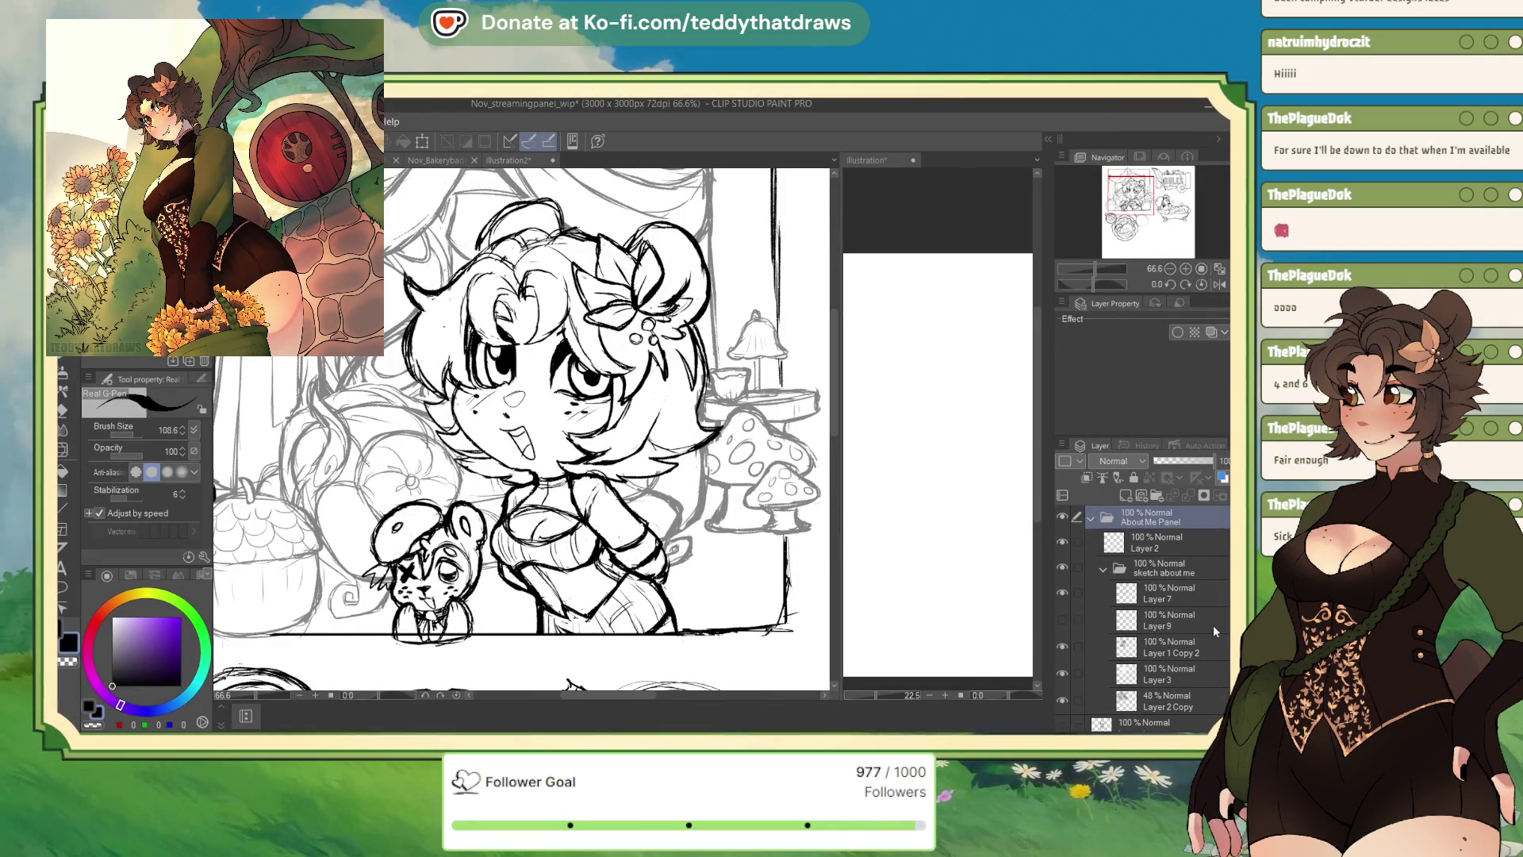
pyautogui.click(1166, 648)
pyautogui.click(1062, 647)
pyautogui.click(1062, 647)
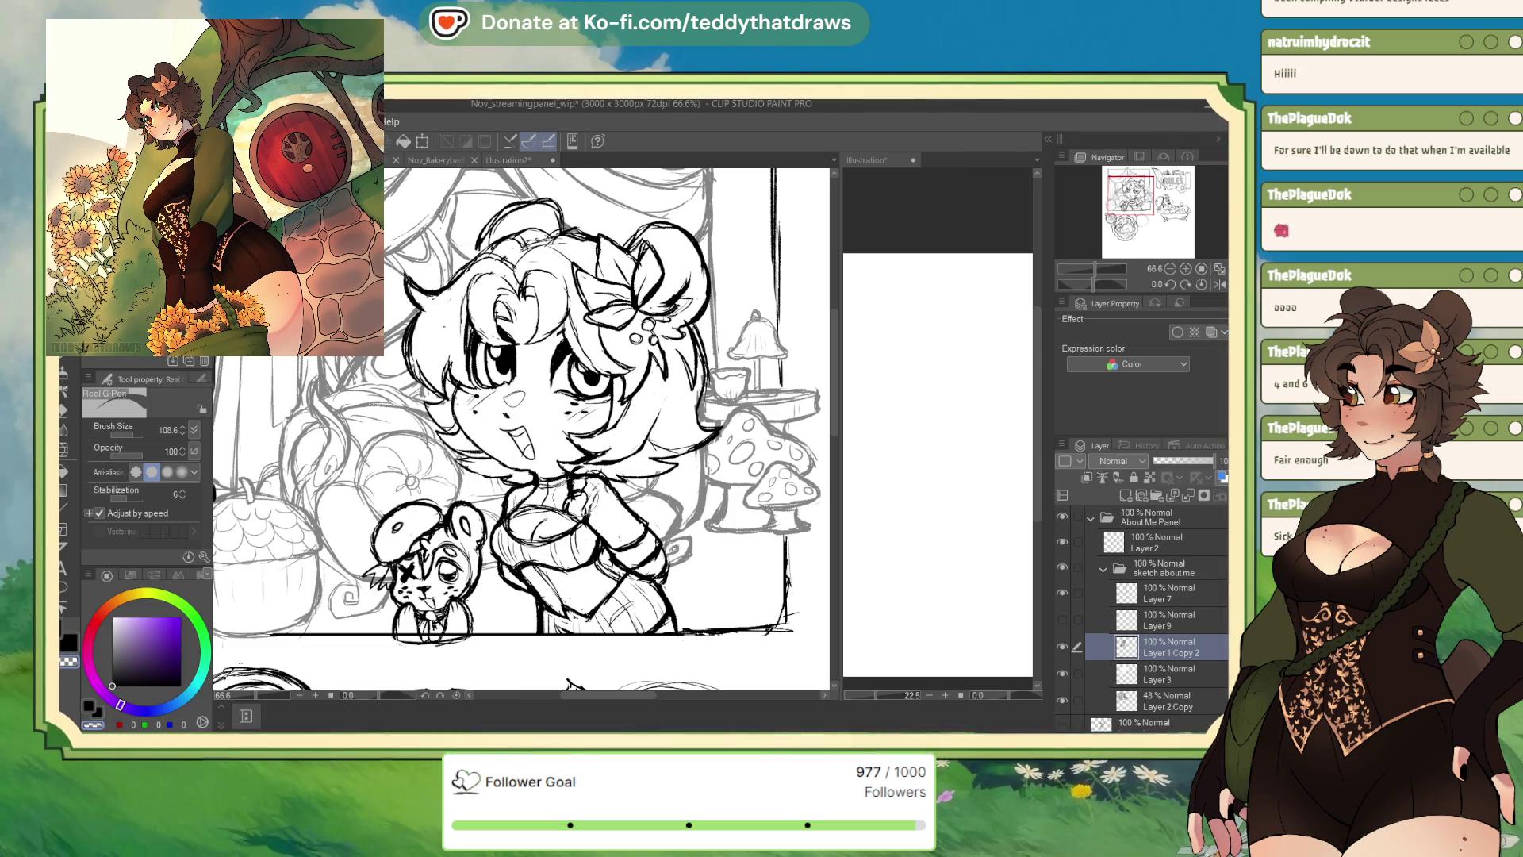
# Ink a G-pen stroke on the chibi's hand over her crossed arms, then zoom out to 40.3%
pyautogui.moveTo(583, 486); pyautogui.dragTo(578, 508)
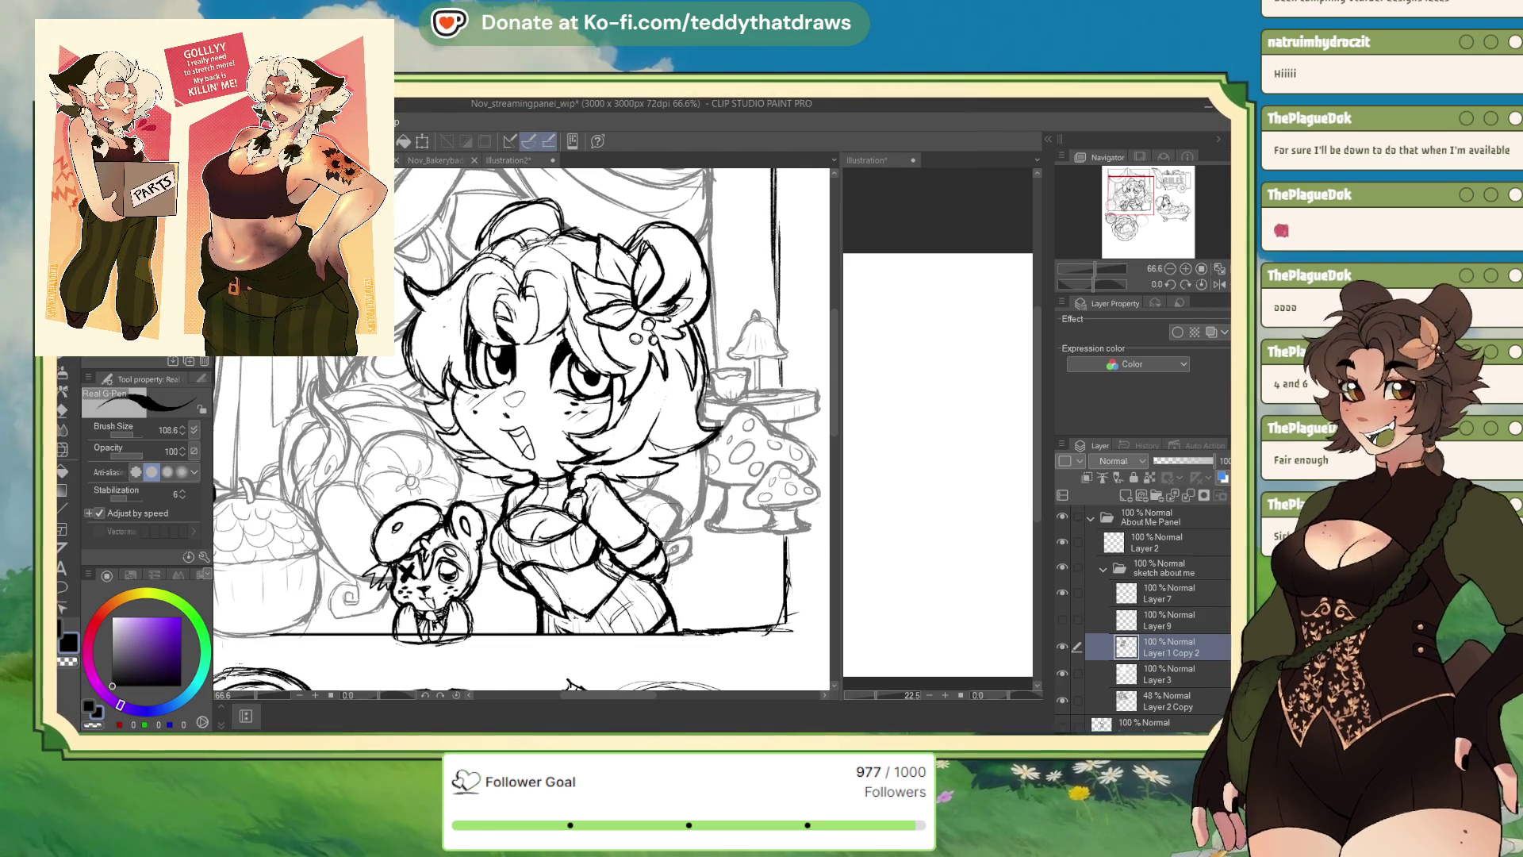
pyautogui.scroll(-2, 693, 583)
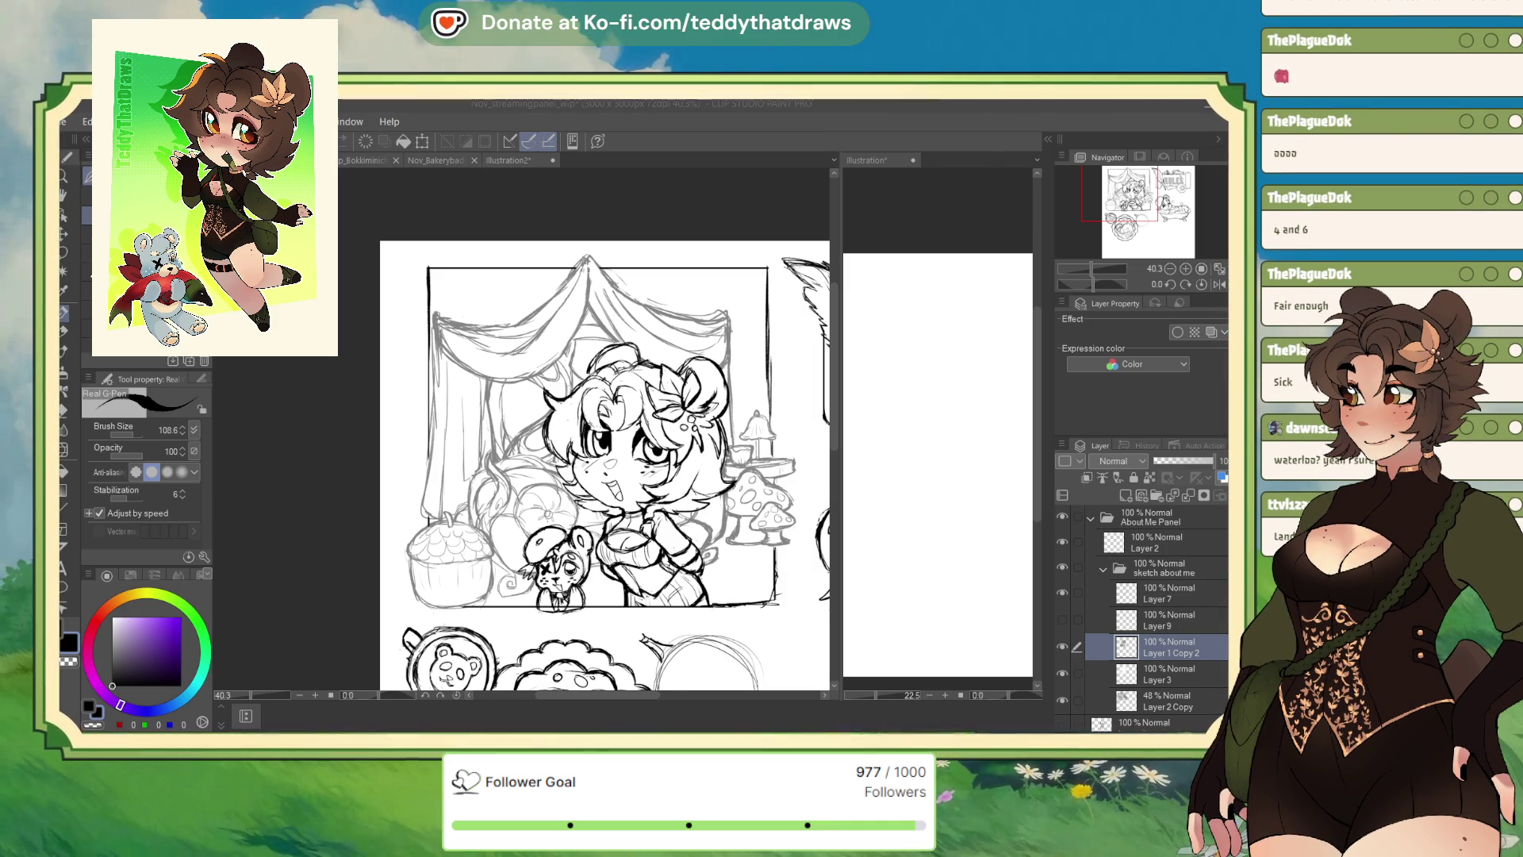
# Zoom to 48.8% on the lower badges and ink the bubble's pointed tail, thickening its tip
pyautogui.scroll(1, 421, 267)
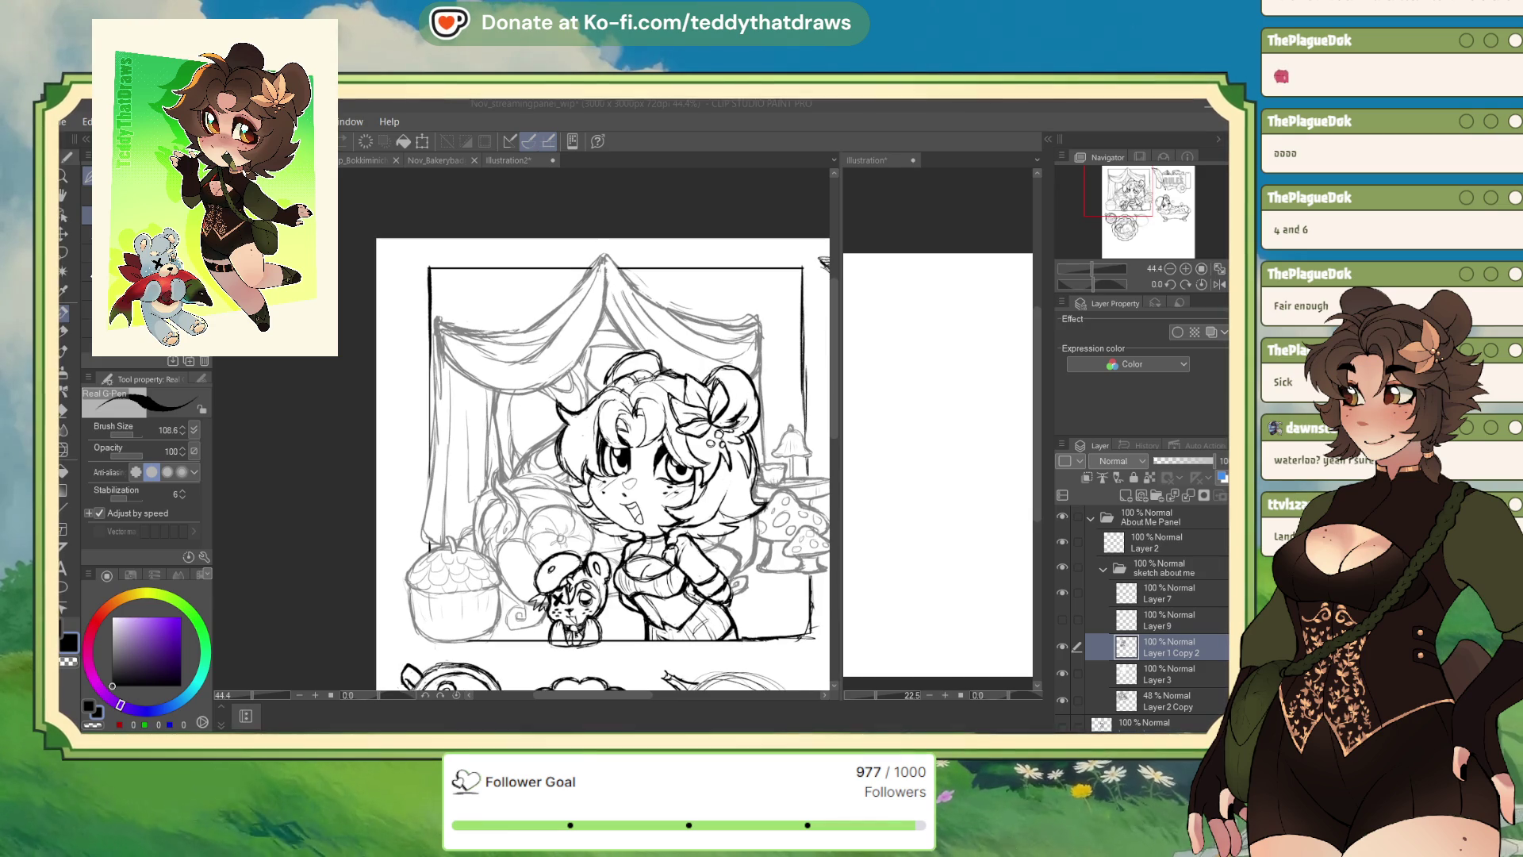
pyautogui.scroll(-2, 587, 444)
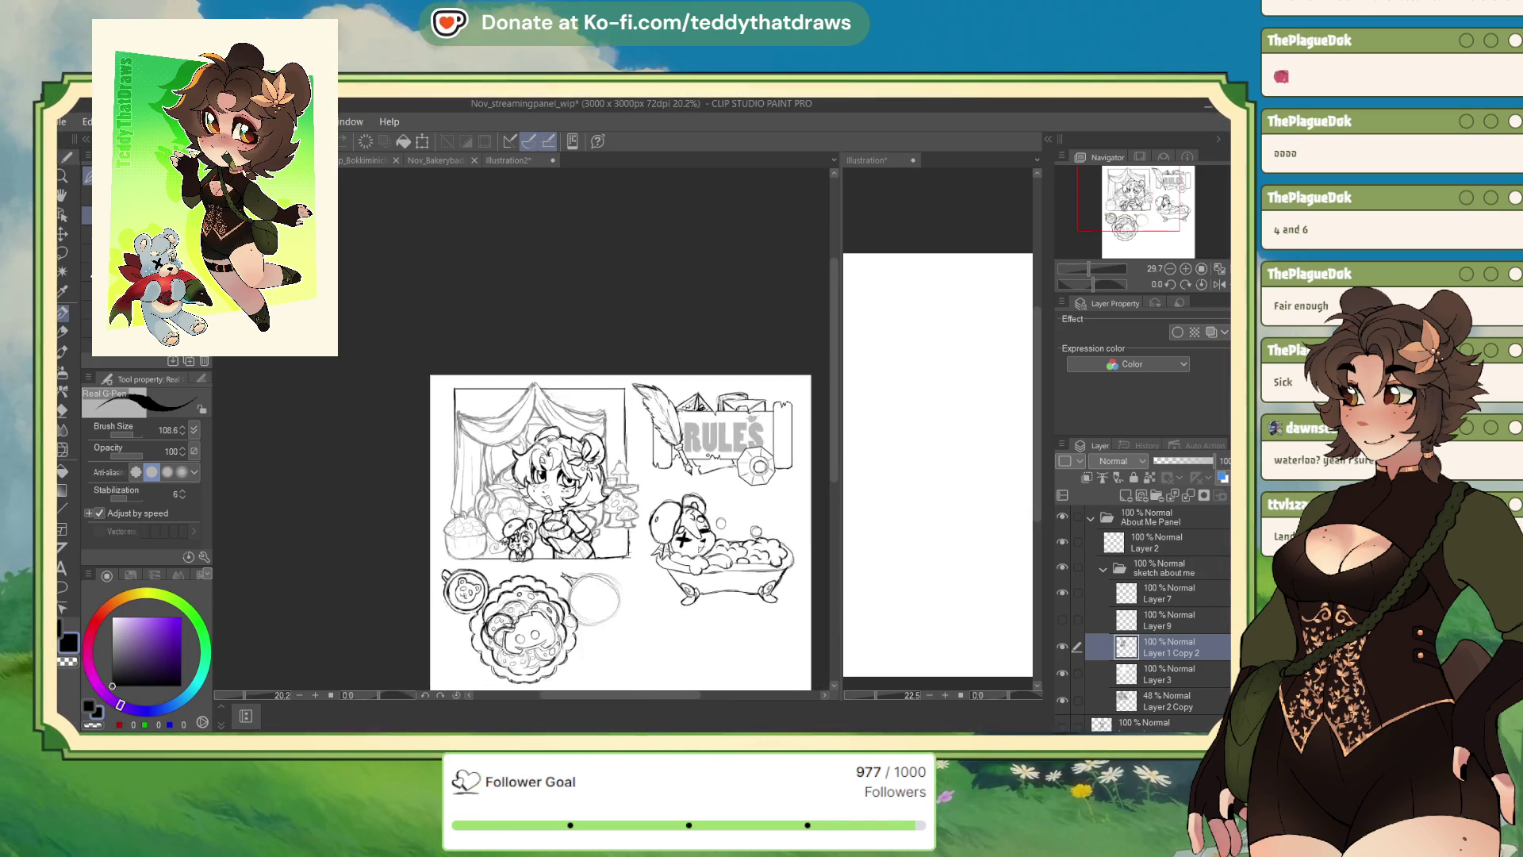
pyautogui.scroll(3, 587, 444)
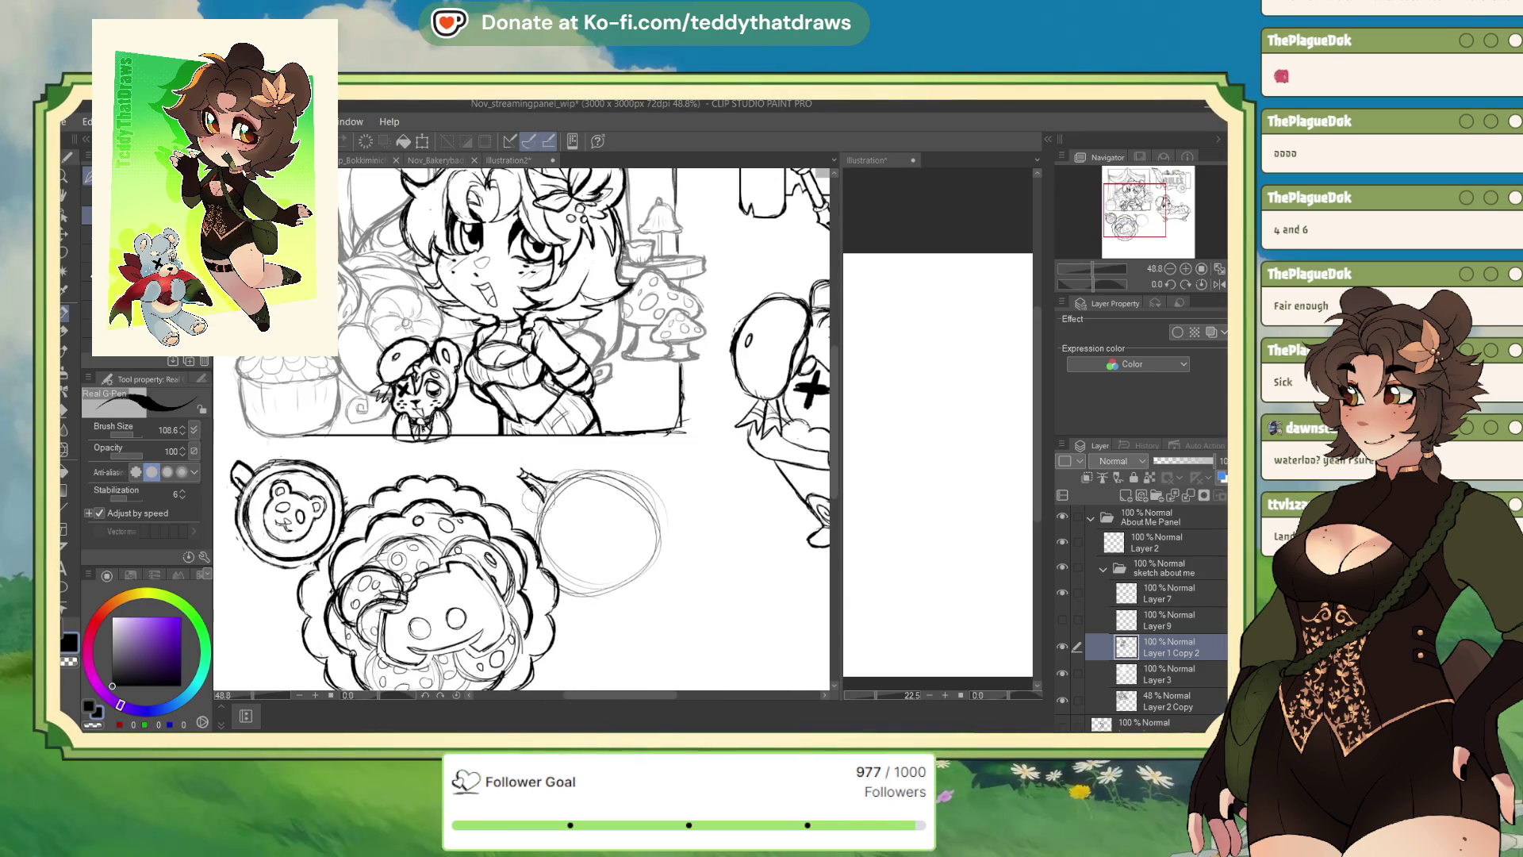
pyautogui.moveTo(520, 472); pyautogui.dragTo(575, 494)
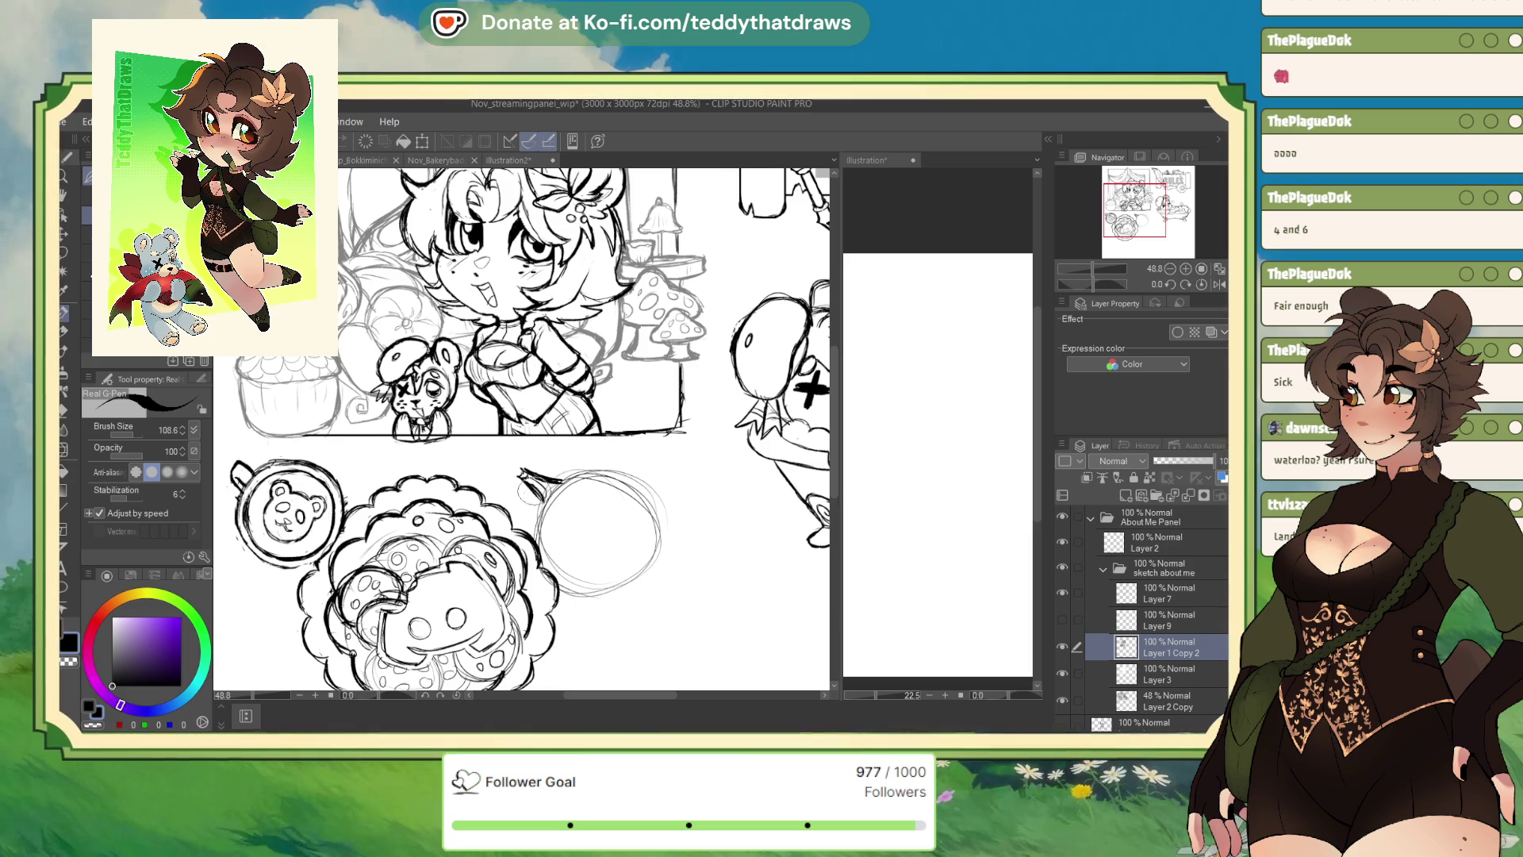
pyautogui.moveTo(523, 474); pyautogui.dragTo(559, 480)
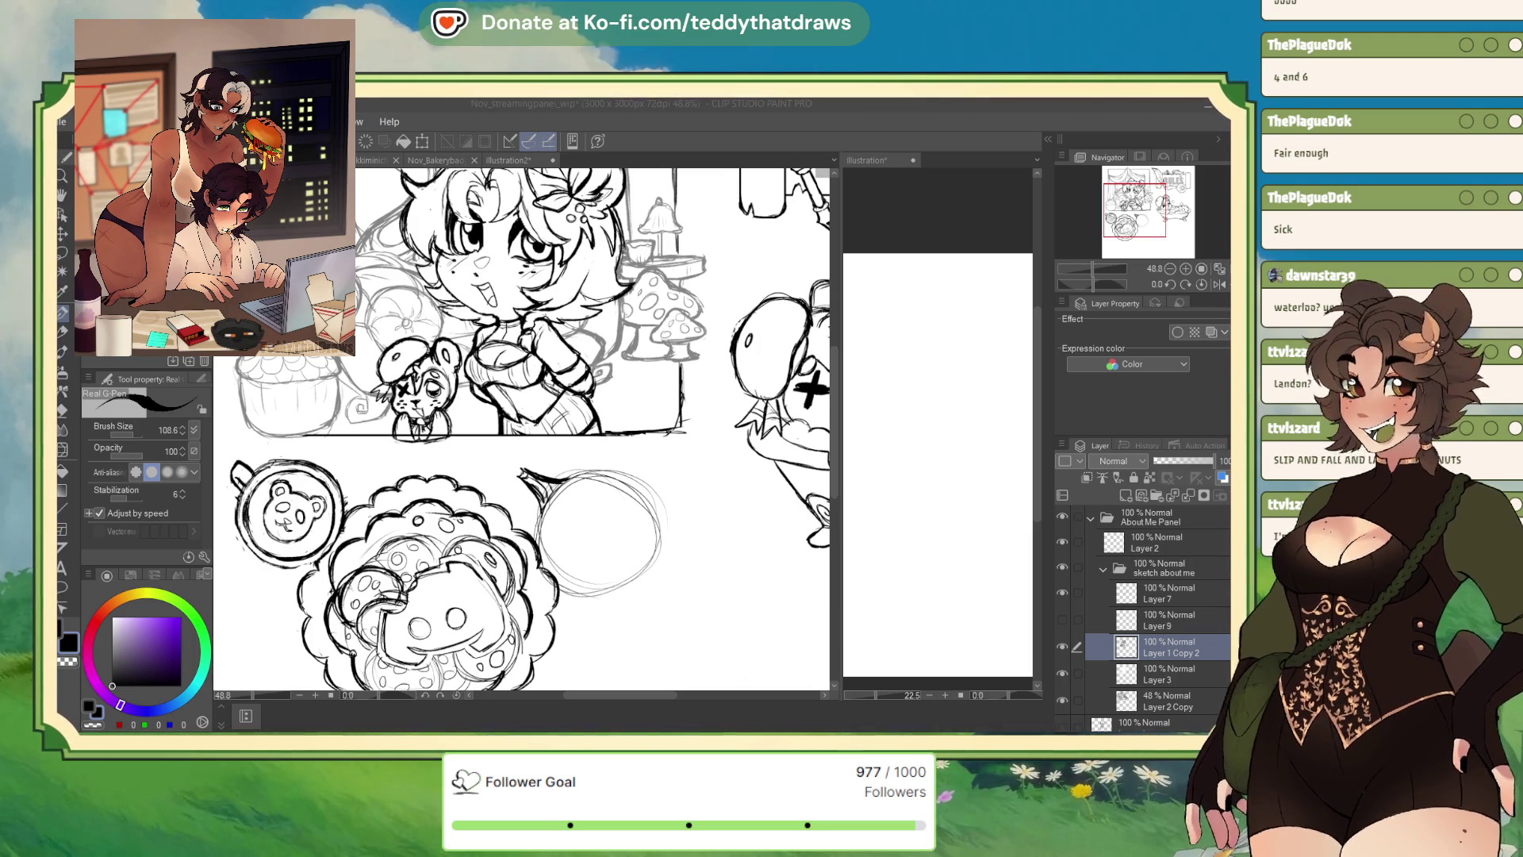
# Check Layer 7's panel border lines, then collapse the sketch about me and About Me Panel folders
pyautogui.click(1170, 593)
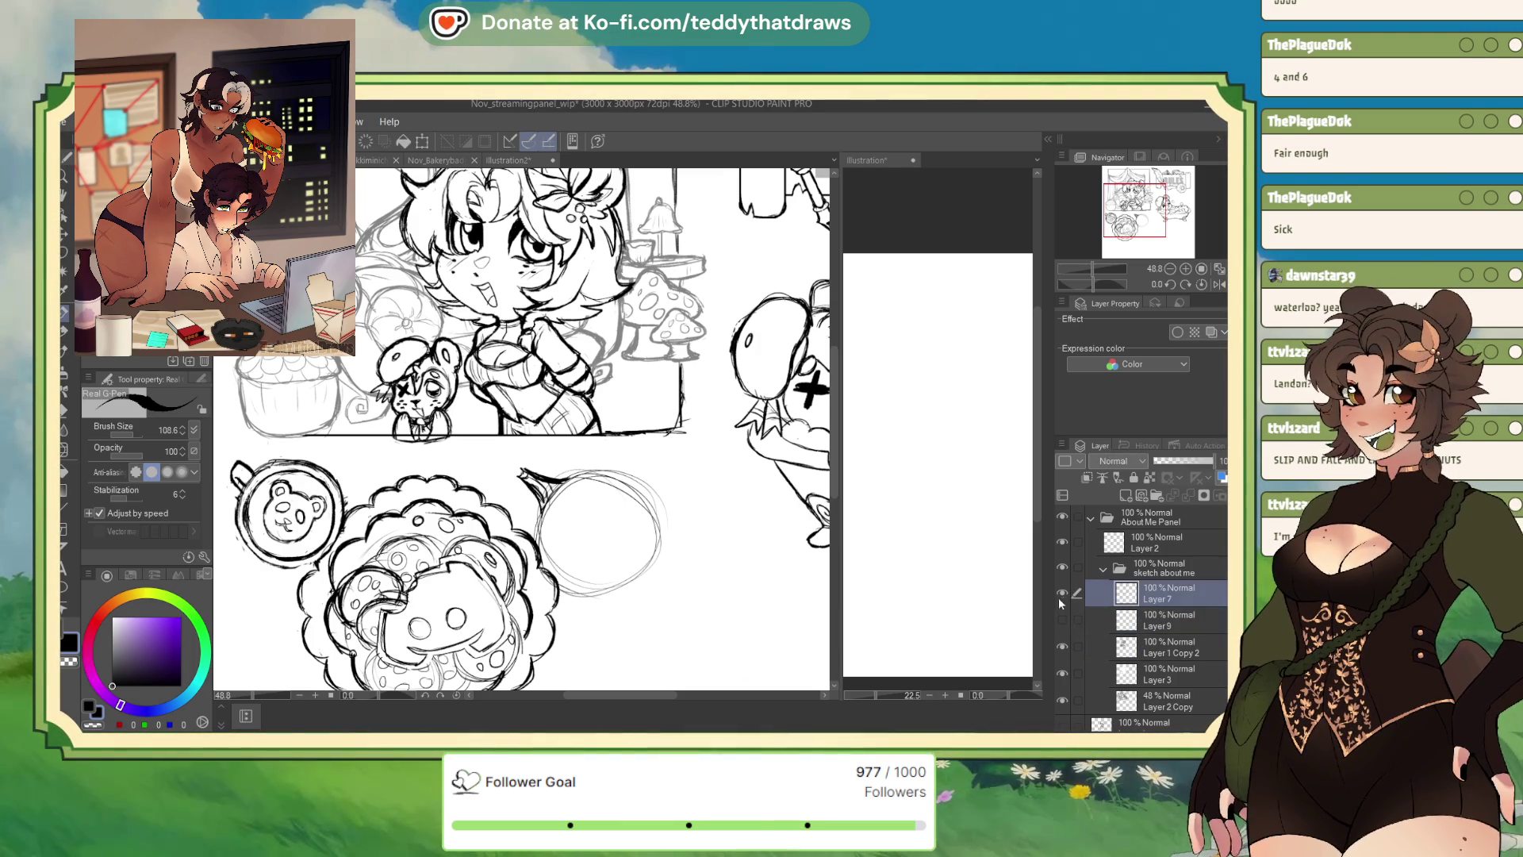
pyautogui.click(1063, 595)
pyautogui.click(1063, 595)
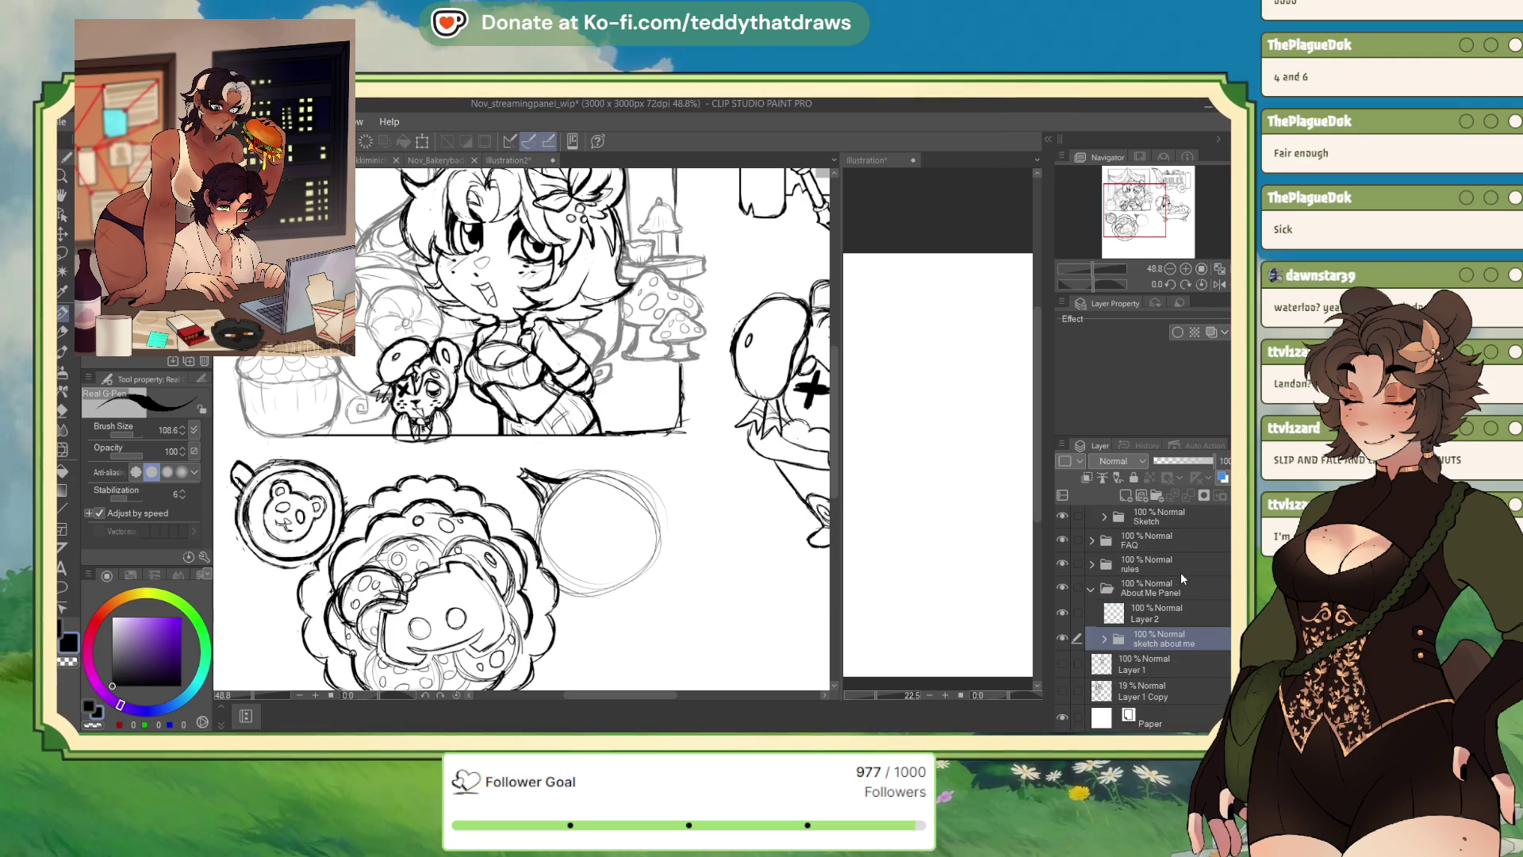
pyautogui.click(1103, 568)
pyautogui.click(1092, 588)
# Select Layer 8 in the Discord folder and hide its rough circle sketch
pyautogui.click(1159, 539)
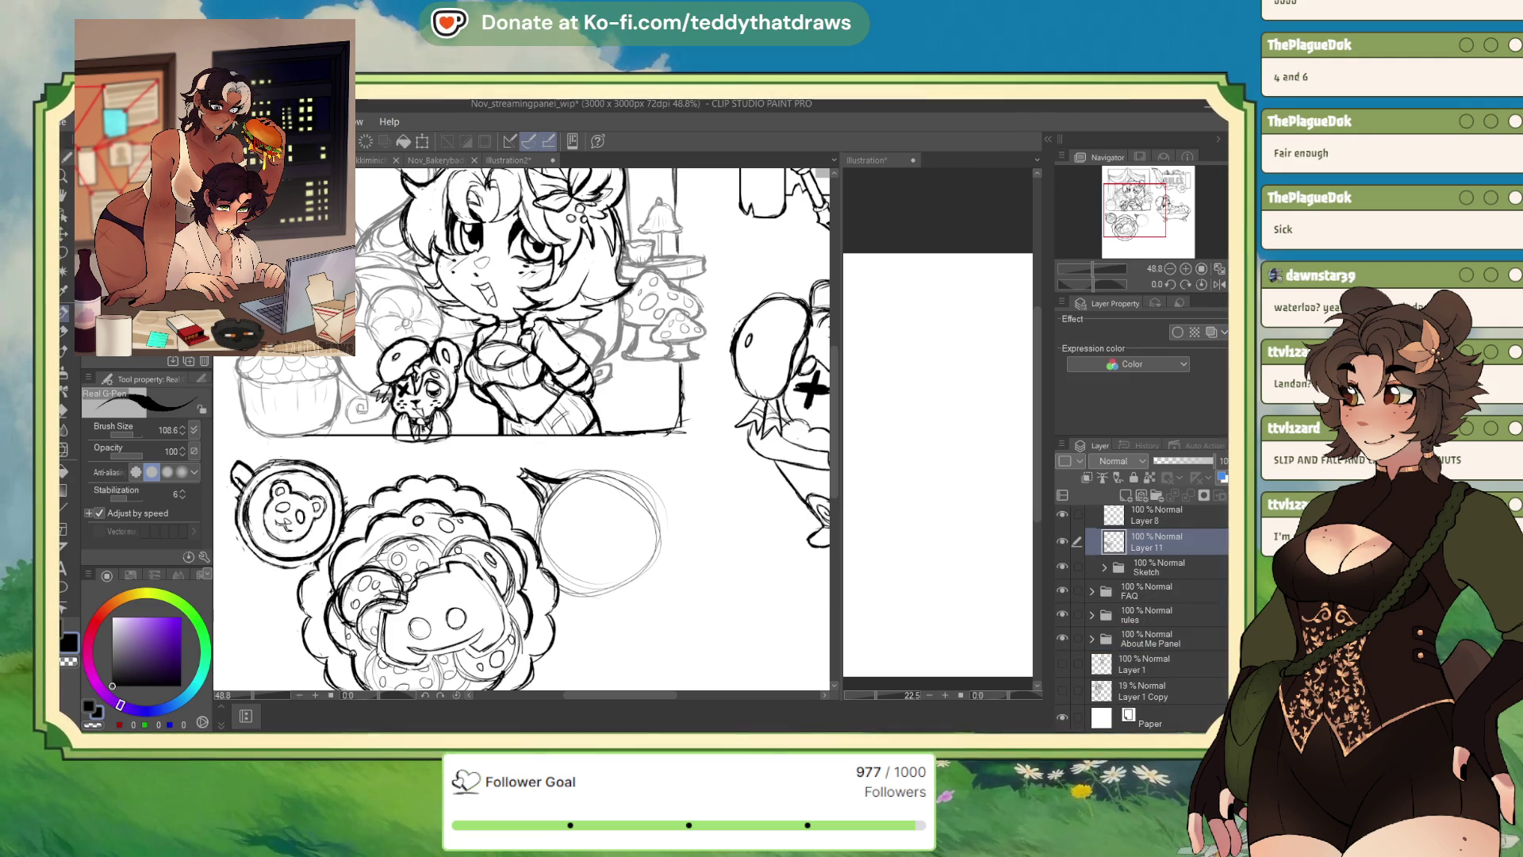
pyautogui.scroll(1, 1159, 539)
pyautogui.click(1070, 543)
pyautogui.click(1063, 543)
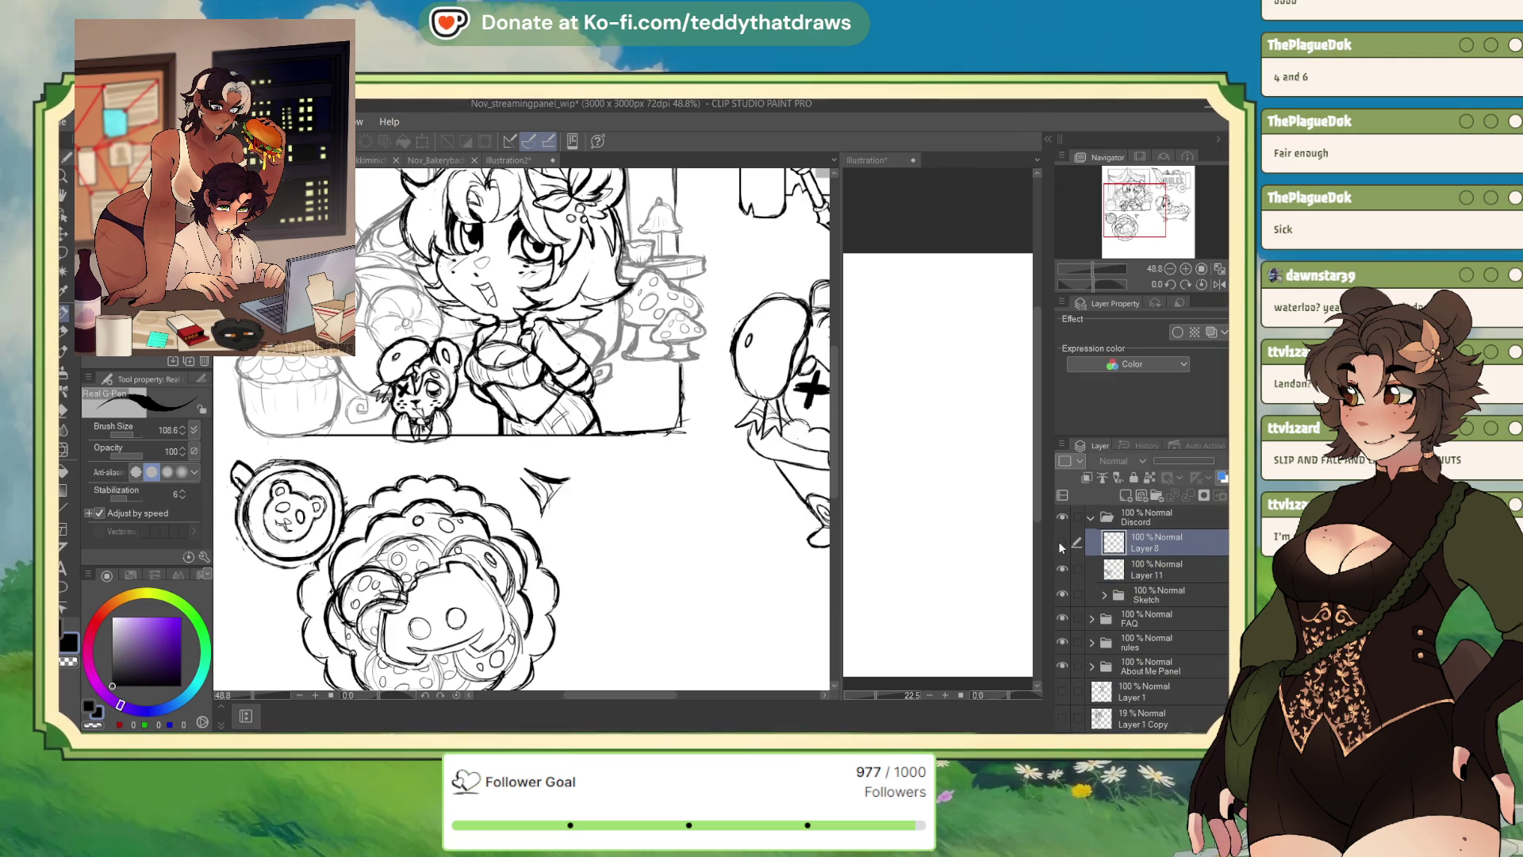
pyautogui.click(1063, 543)
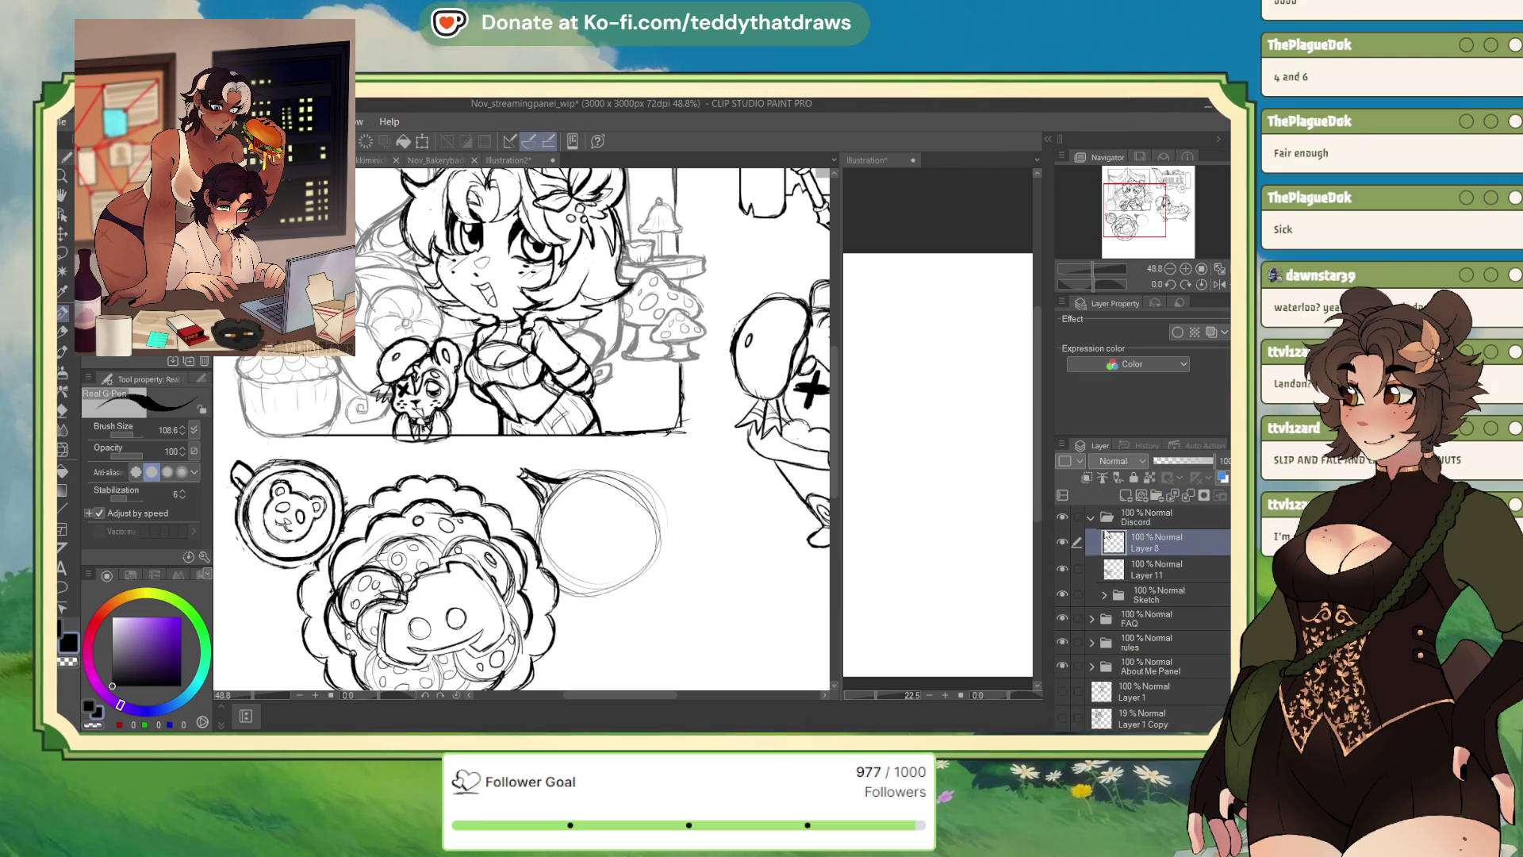
# Lasso the speech-bubble sketch, duplicate Layer 11 into a copy, and merge Layer 8 into Layer 11 Copy
pyautogui.press('m')
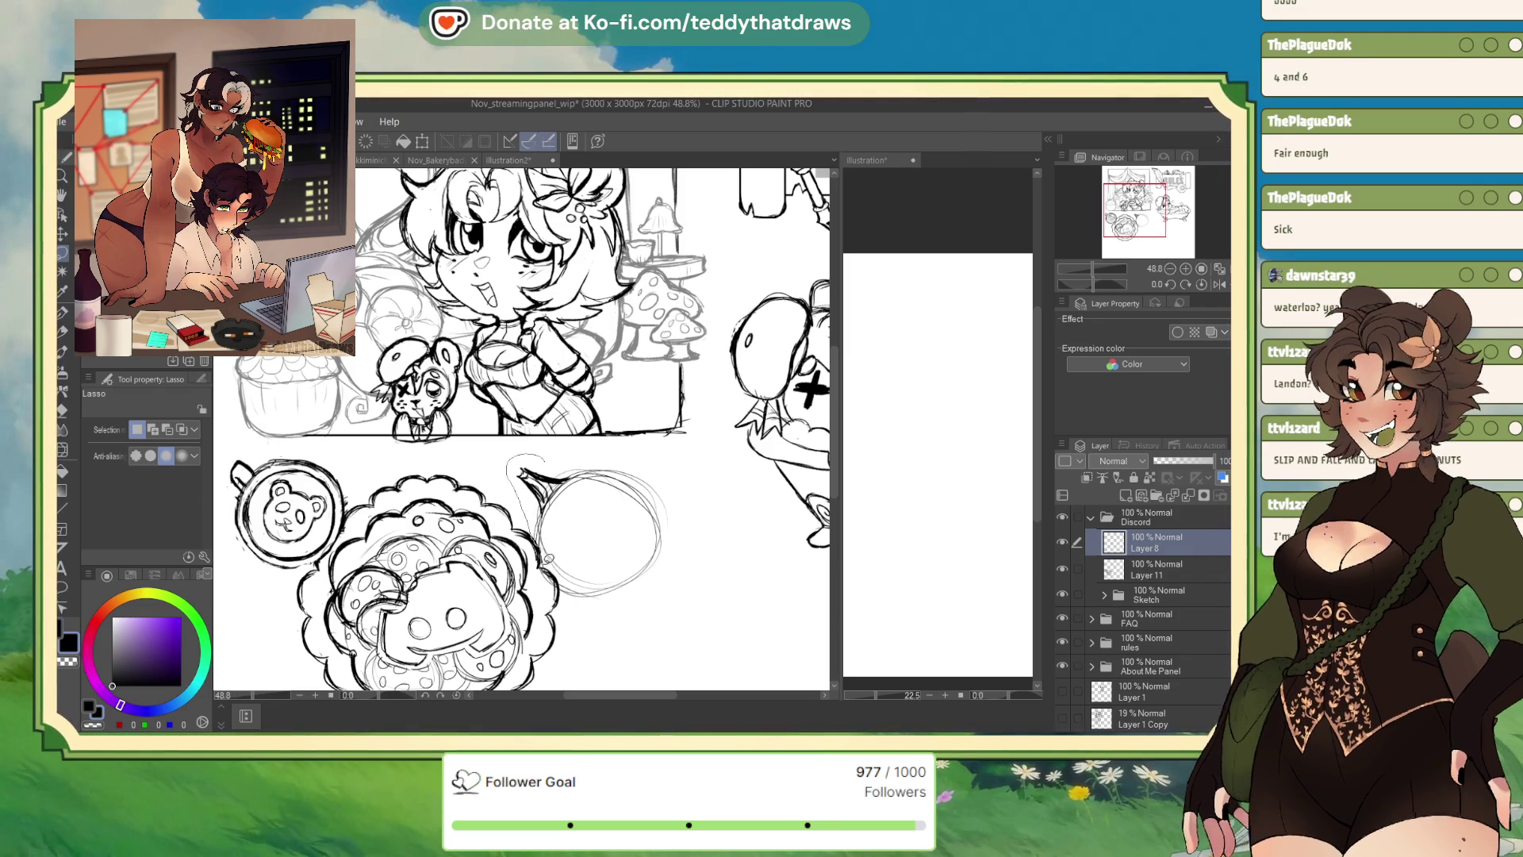
pyautogui.moveTo(544, 458)
pyautogui.mouseDown()
pyautogui.moveTo(681, 524)
pyautogui.moveTo(512, 480)
pyautogui.mouseUp()
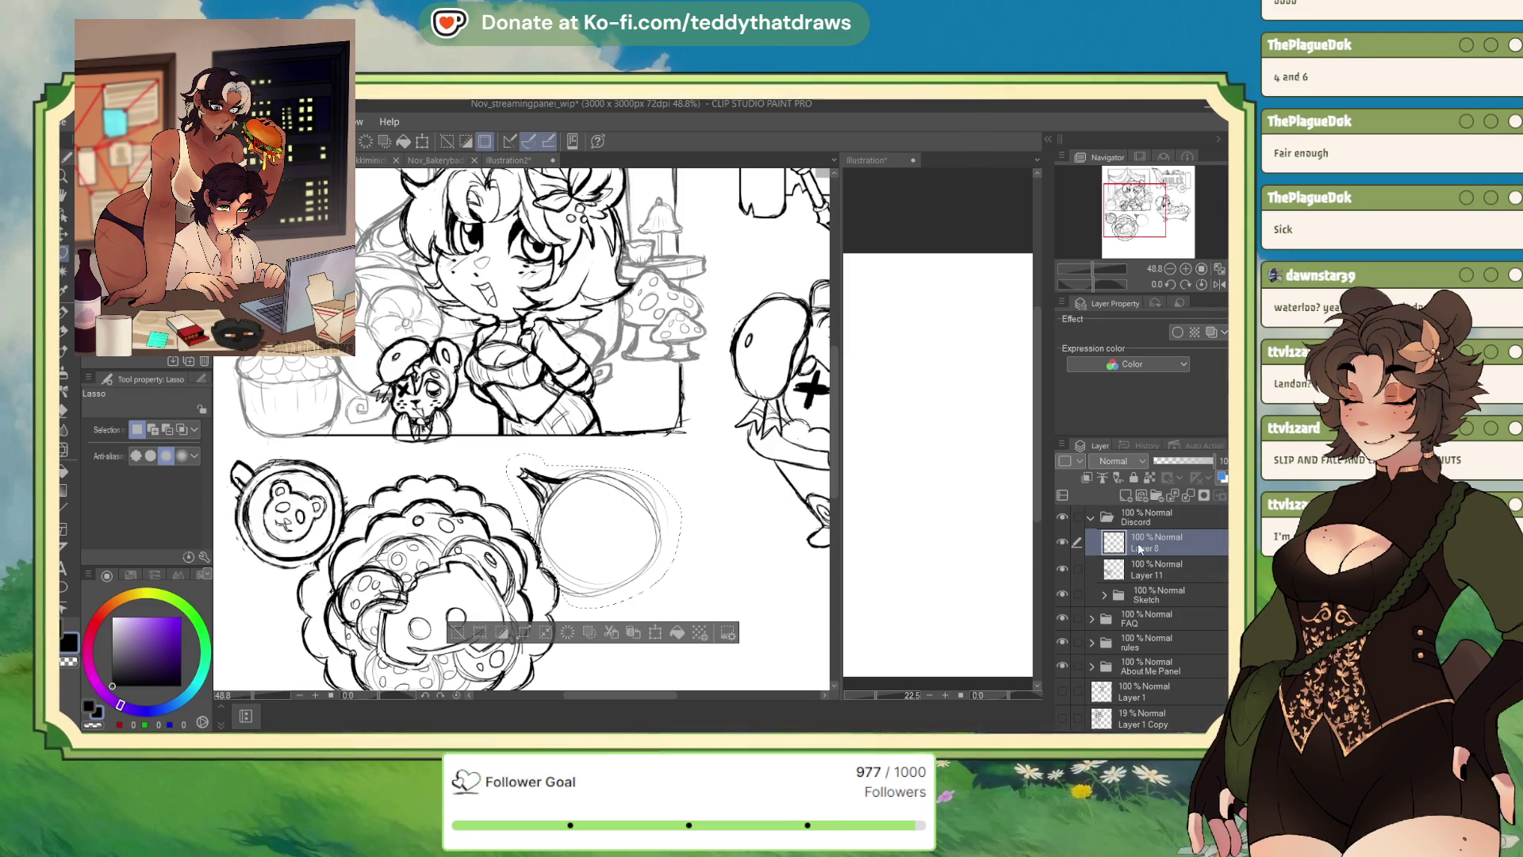
pyautogui.click(1139, 575)
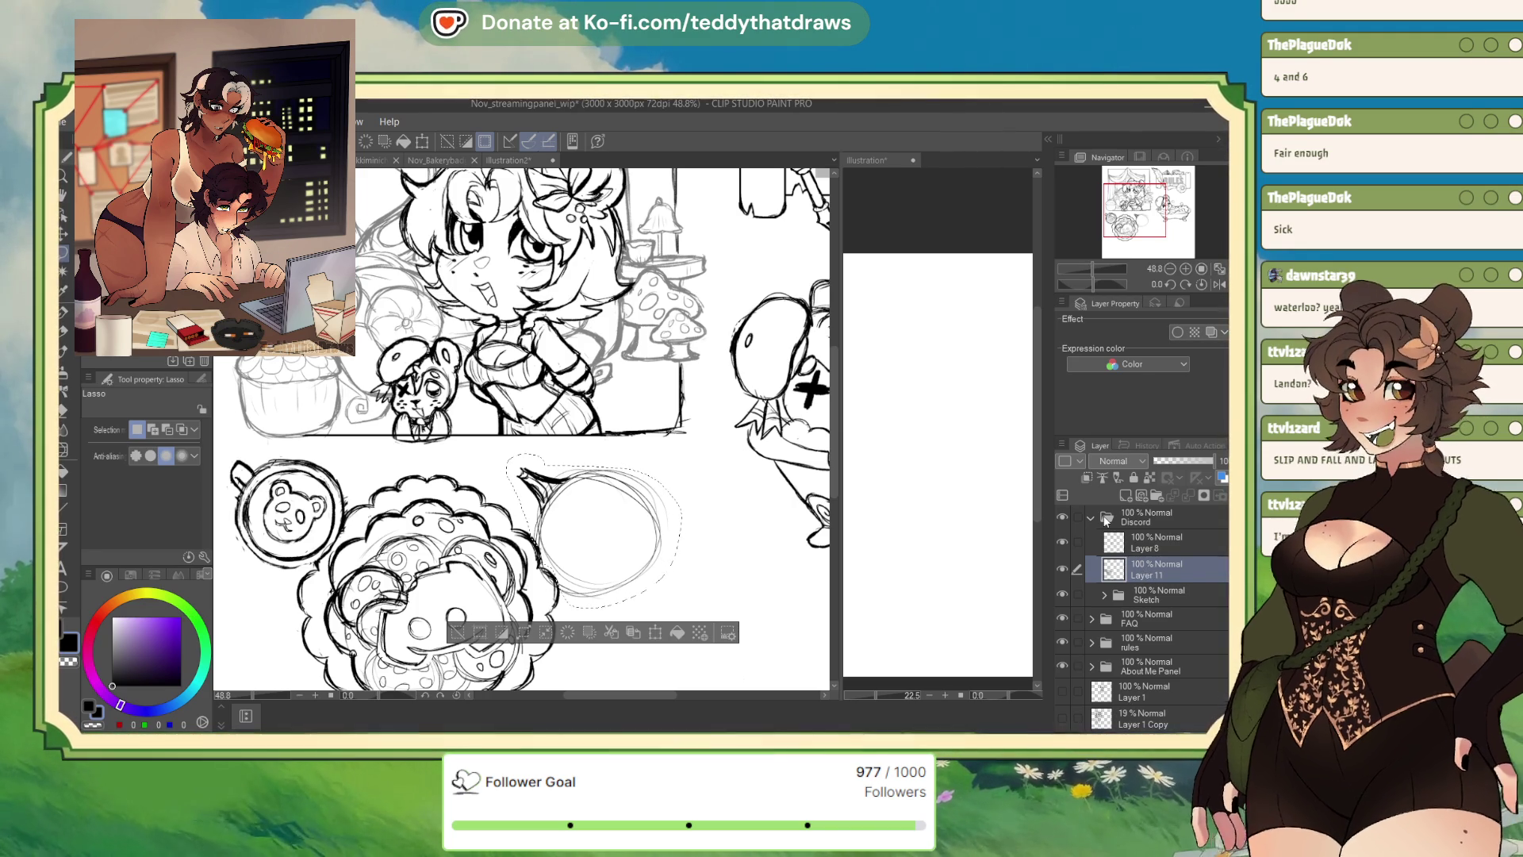
pyautogui.hotkey('ctrl', 'c')
pyautogui.hotkey('ctrl', 'v')
pyautogui.click(1152, 540)
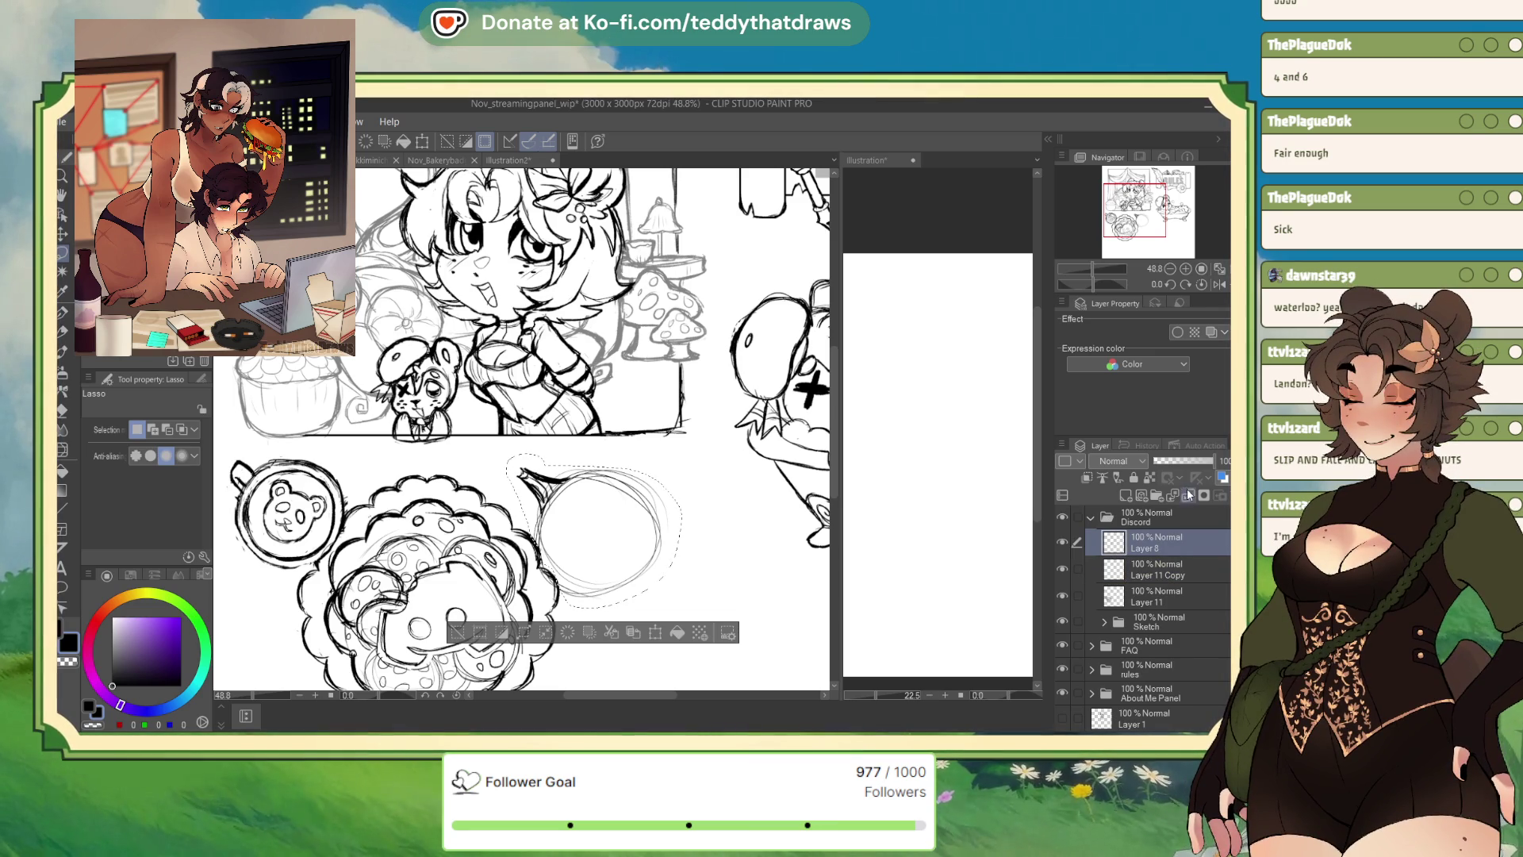
pyautogui.hotkey('ctrl', 'e')
# Resize the selected bubble circle with Ctrl+T, confirm, clear the selection, and return to the pen
pyautogui.hotkey('ctrl', 't')
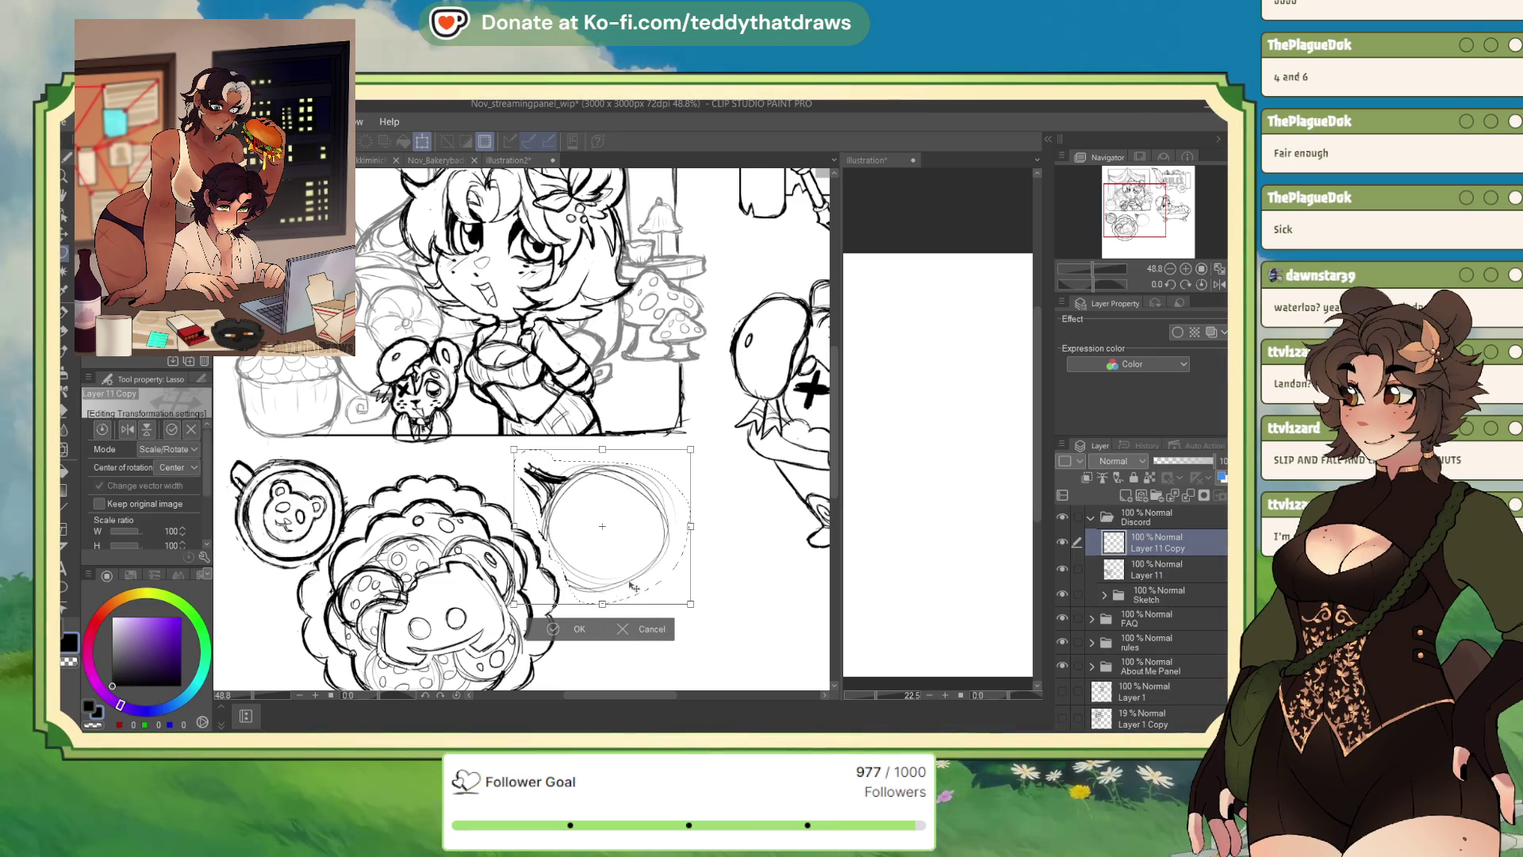
pyautogui.press('Return')
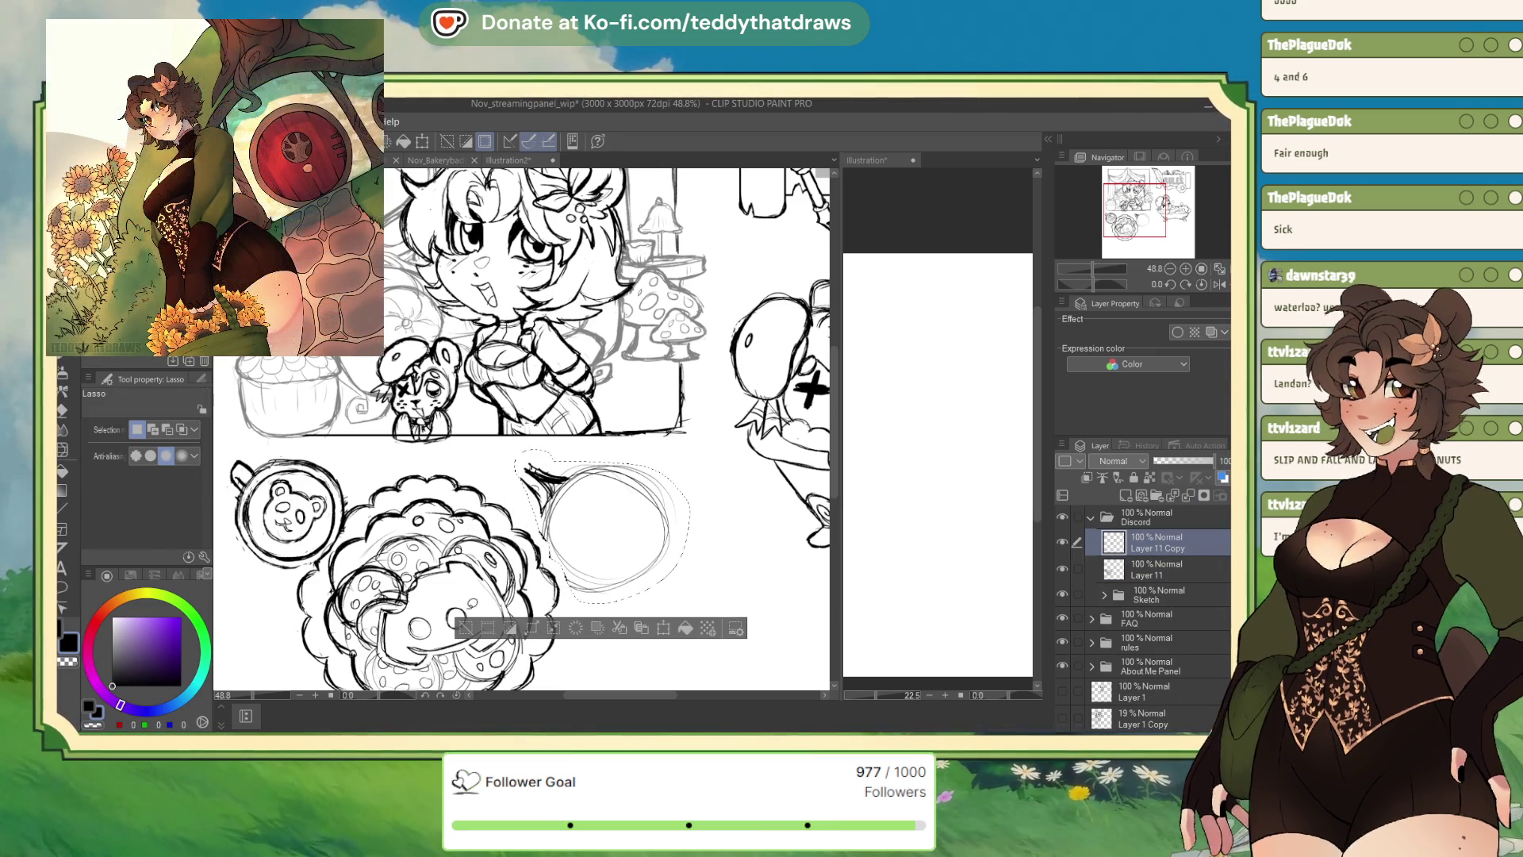
pyautogui.click(111, 686)
pyautogui.hotkey('ctrl', 'd')
pyautogui.press('p')
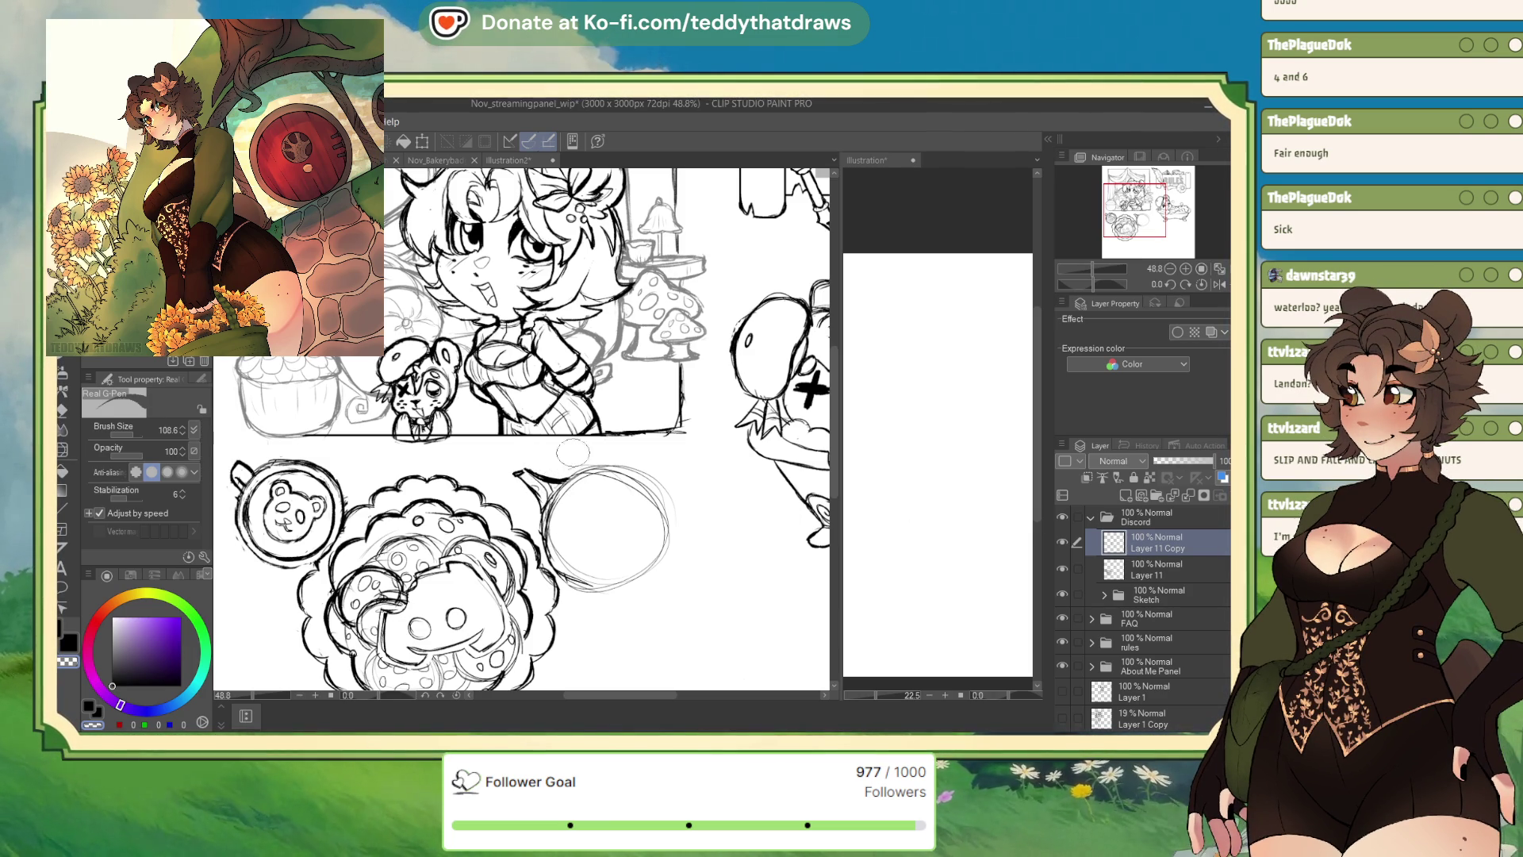
pyautogui.click(1063, 570)
pyautogui.click(1063, 568)
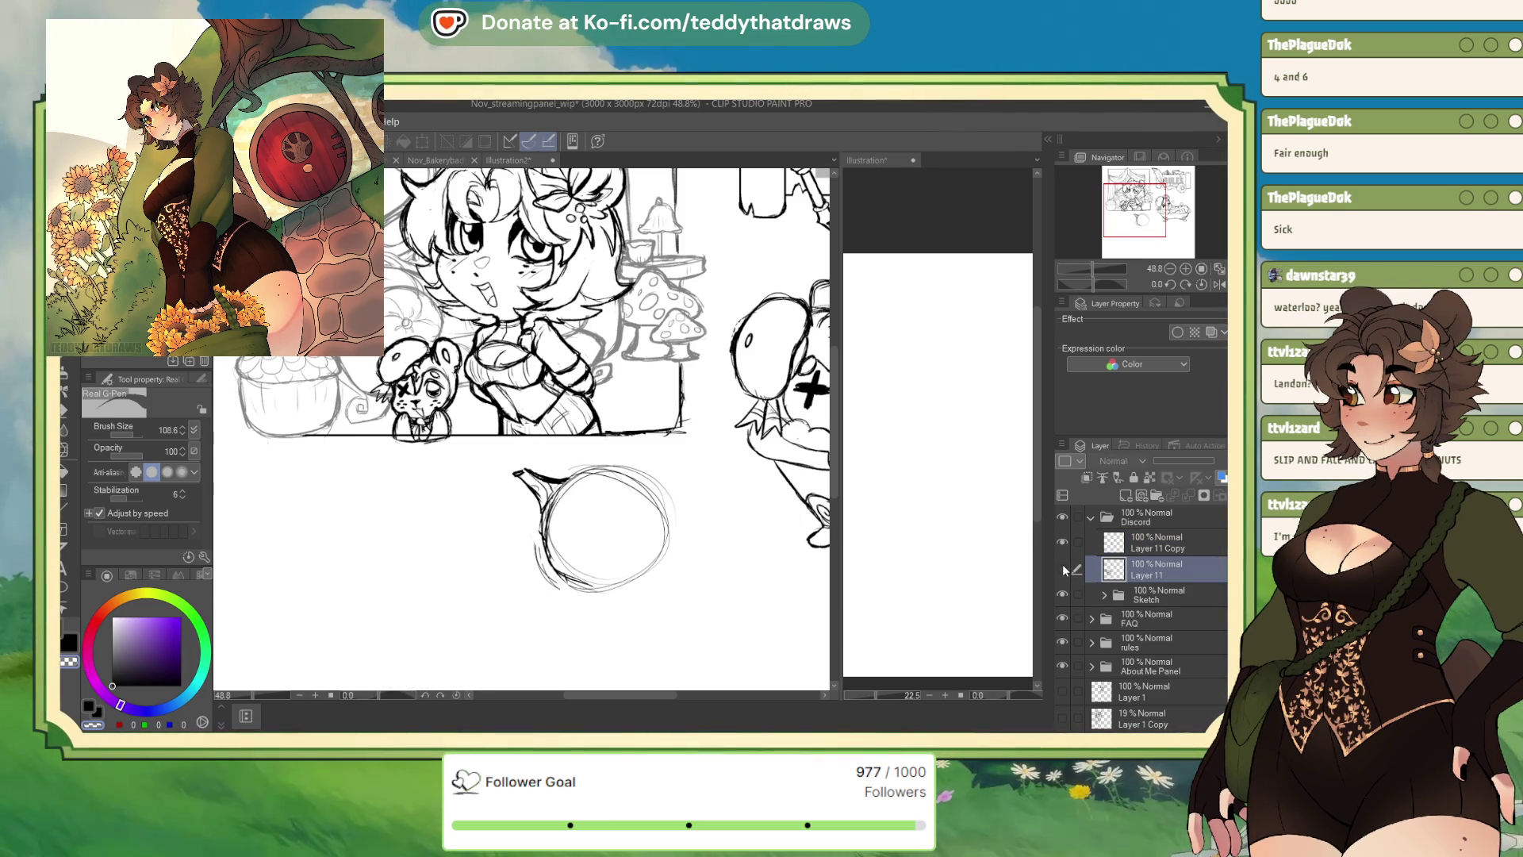
pyautogui.click(1063, 564)
pyautogui.click(1130, 538)
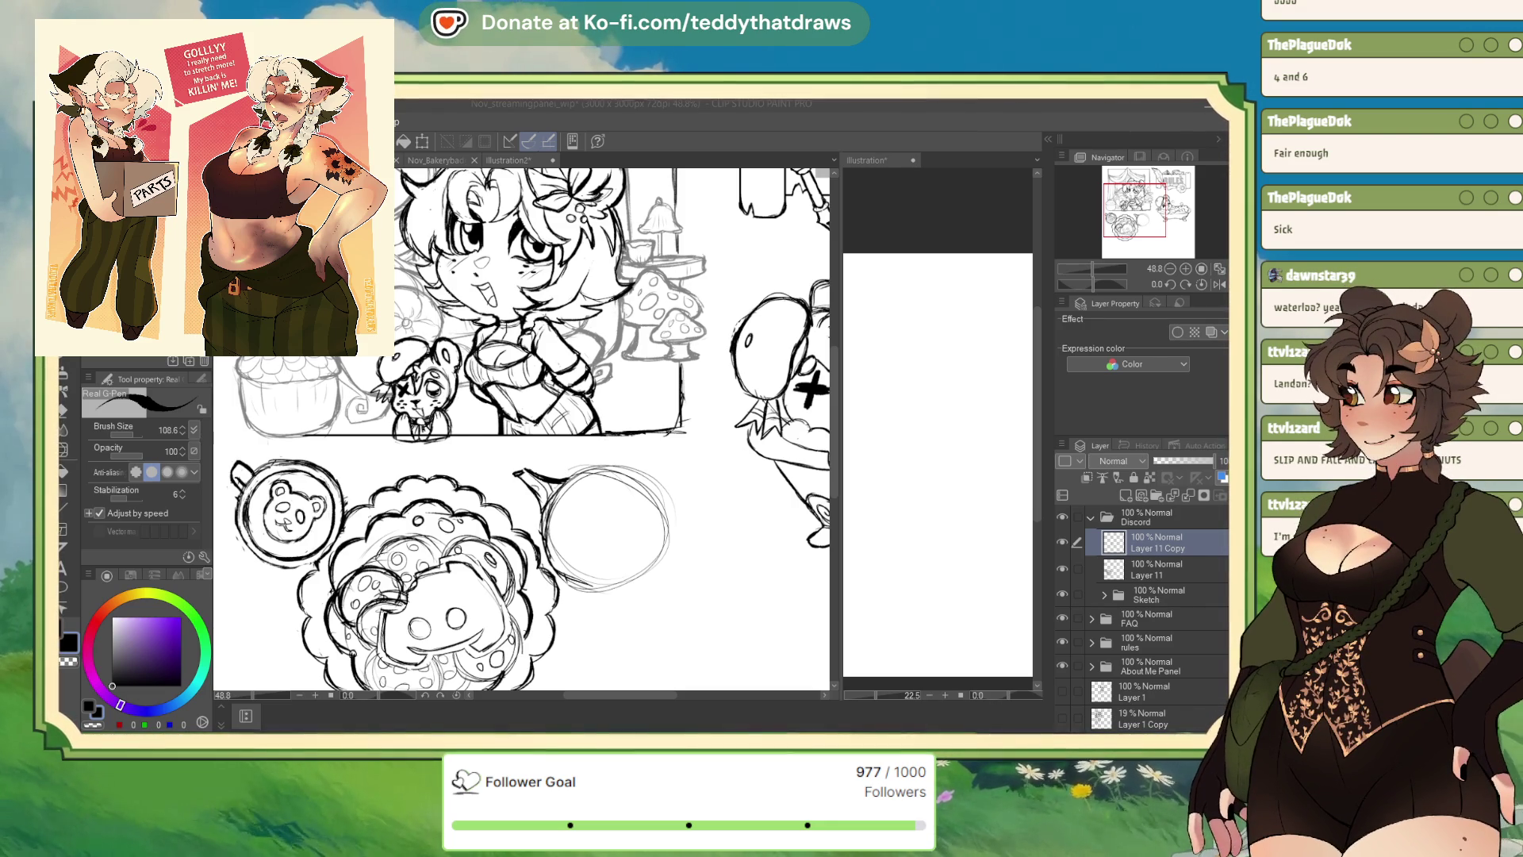
# Check Layer 11 Copy's circle, then on Layer 11 lasso the speech bubble's pointed tail
pyautogui.scroll(-4, 523, 429)
pyautogui.scroll(4, 460, 465)
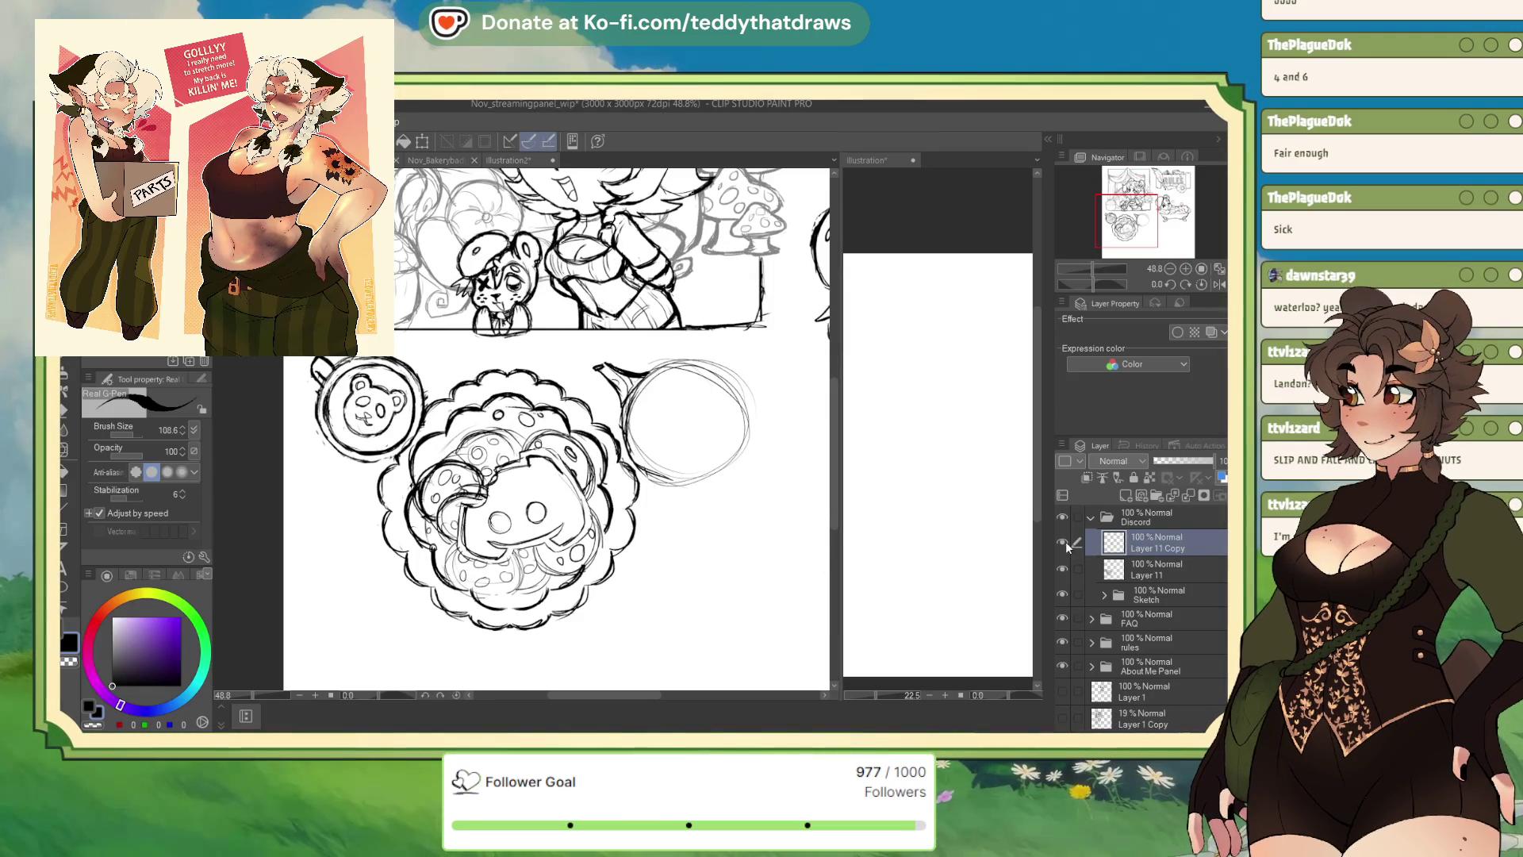
pyautogui.click(1062, 542)
pyautogui.click(1062, 542)
pyautogui.click(1159, 569)
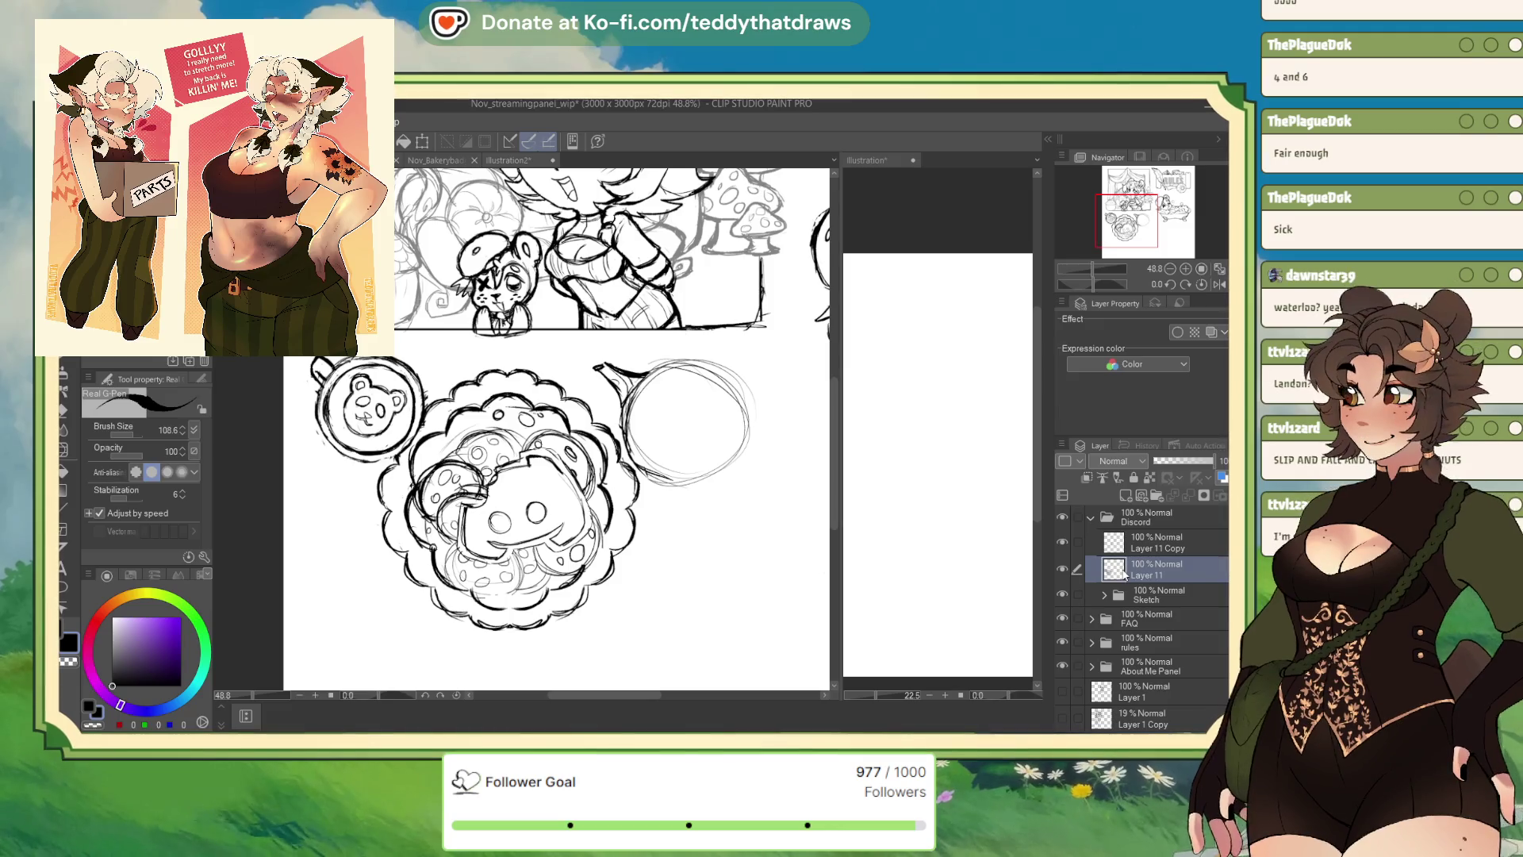
pyautogui.press('m')
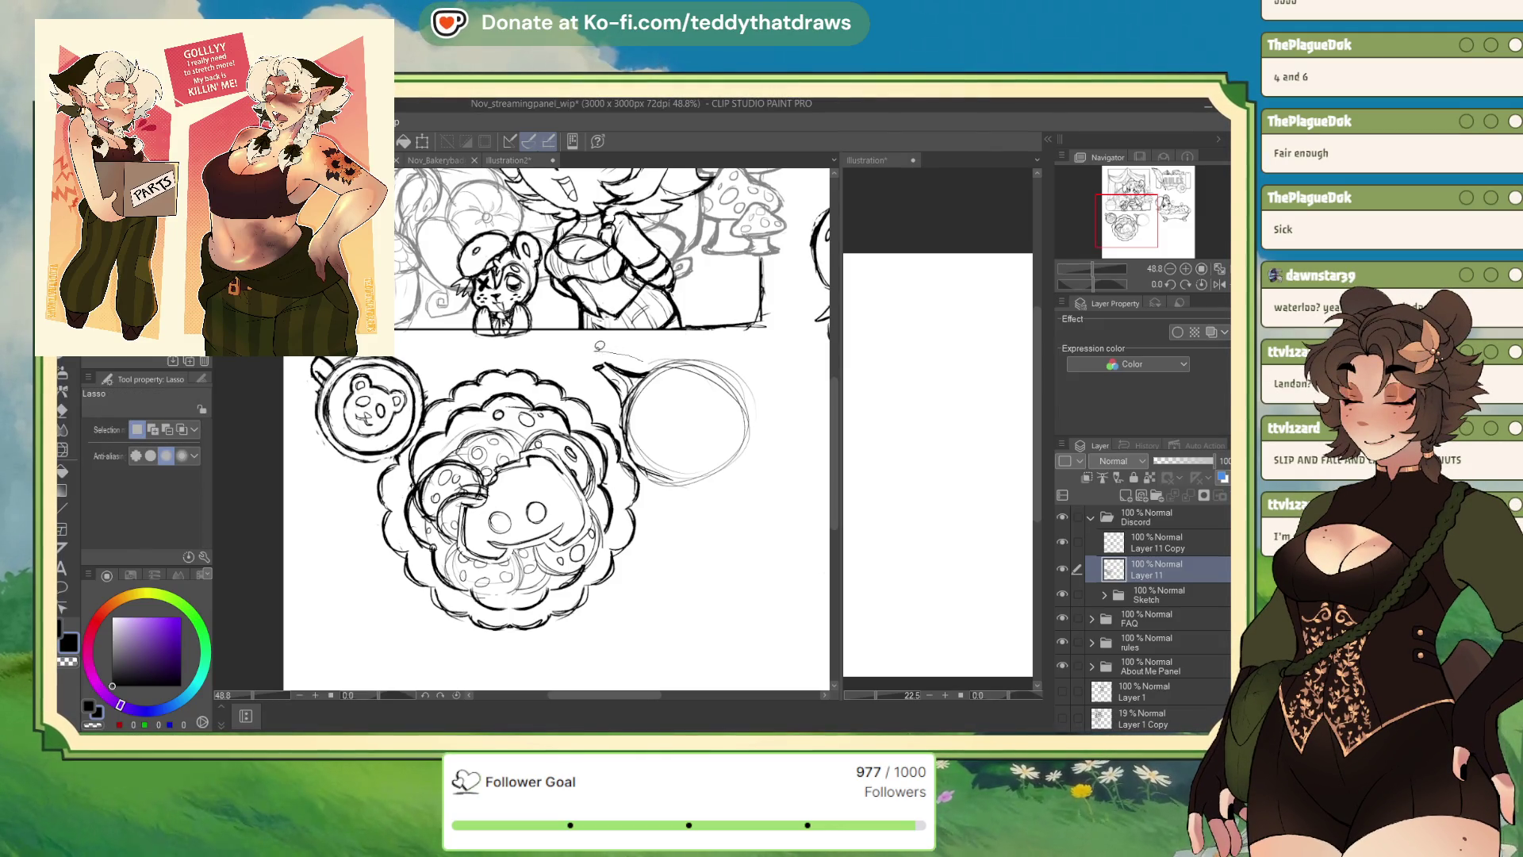
pyautogui.moveTo(653, 356); pyautogui.dragTo(657, 361)
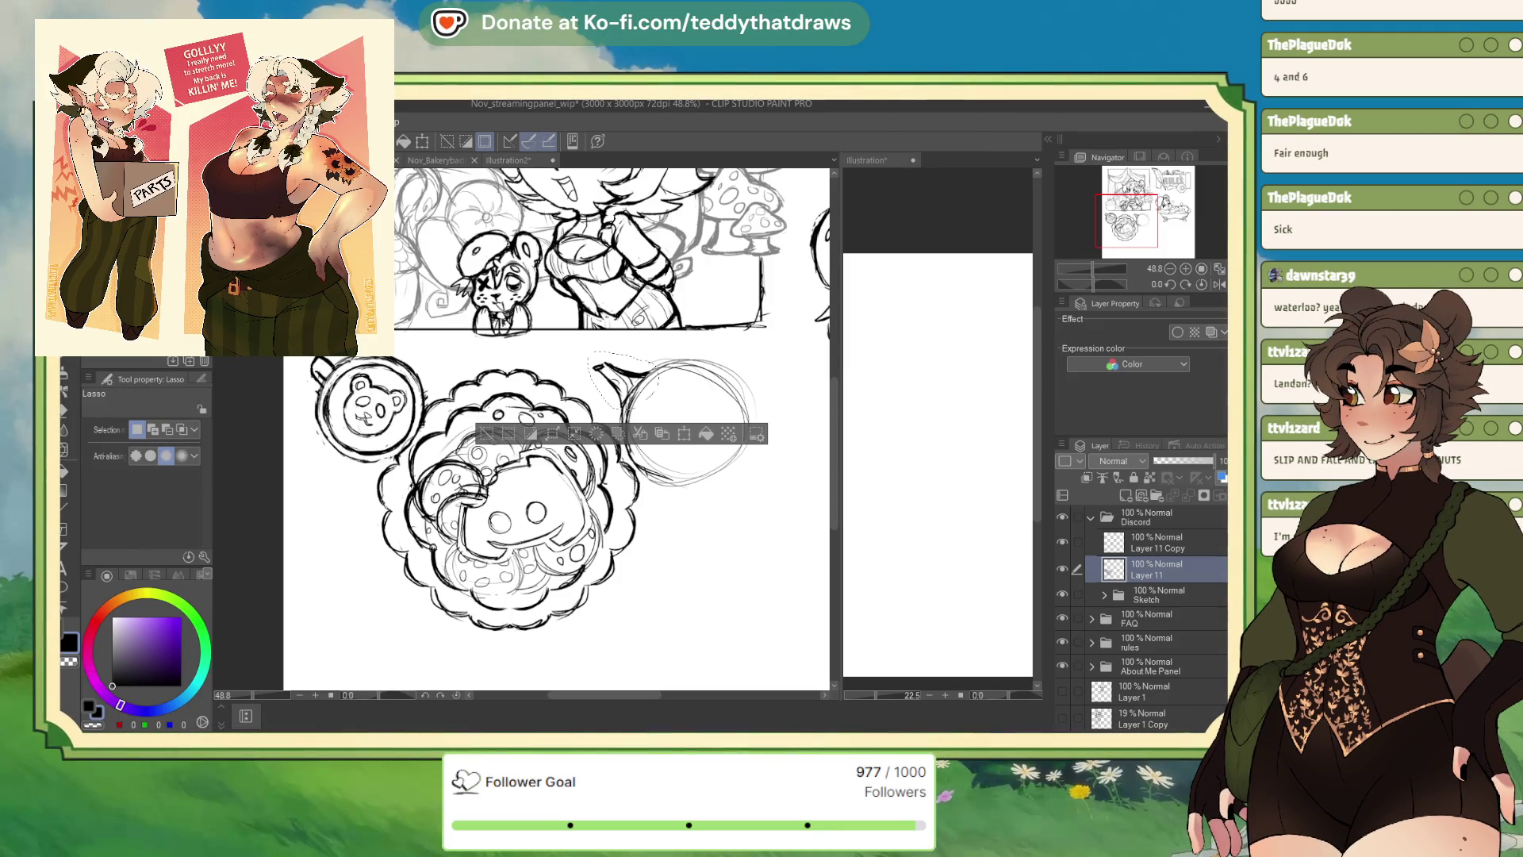
# Hide Layer 11 Copy's round bubble outline and check Layer 11's remaining tail lines
pyautogui.click(1173, 545)
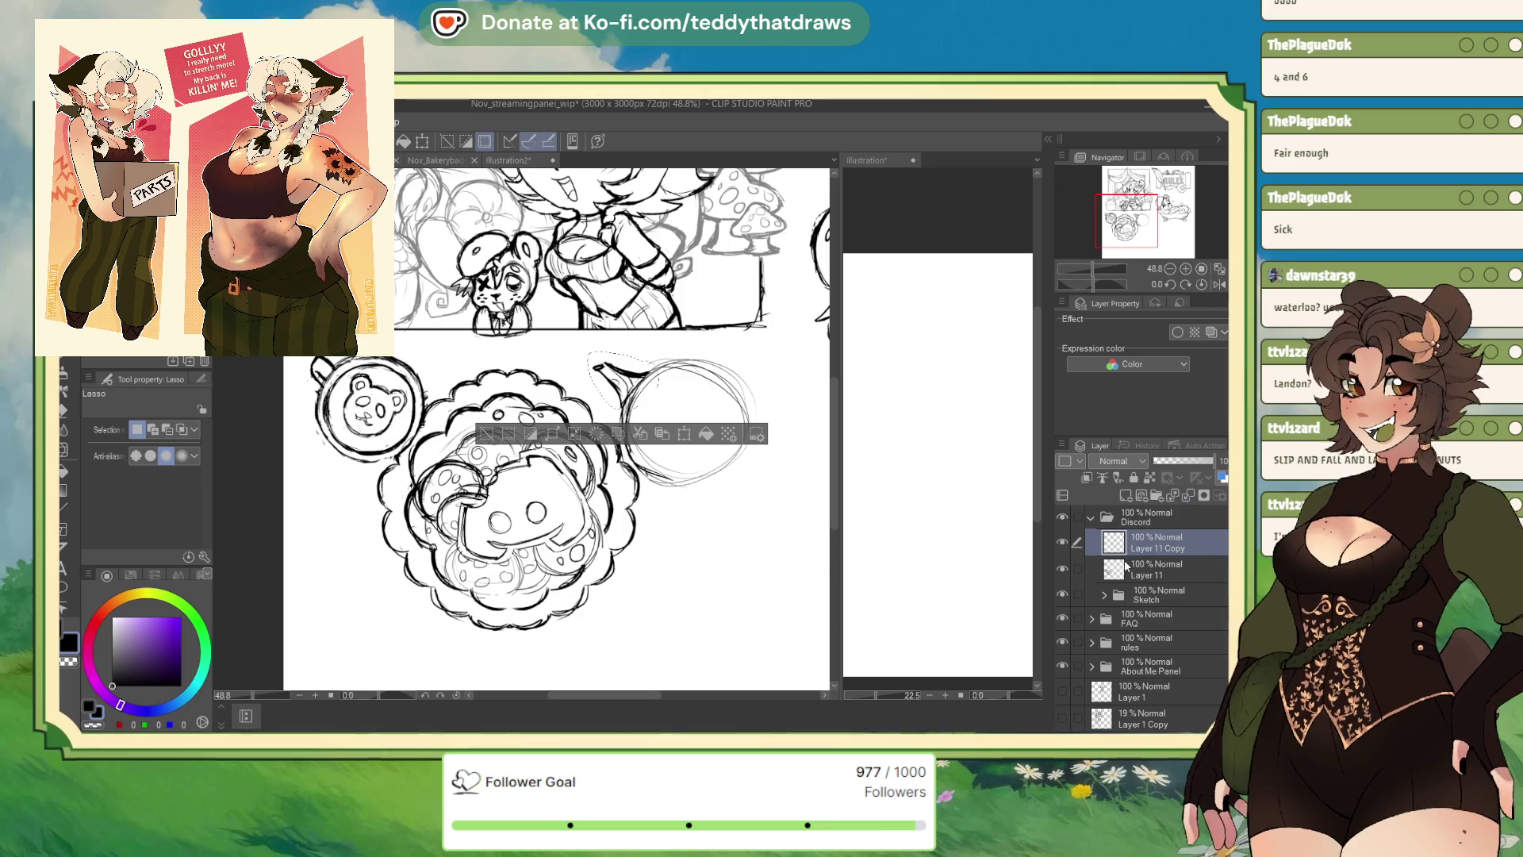
pyautogui.click(1061, 543)
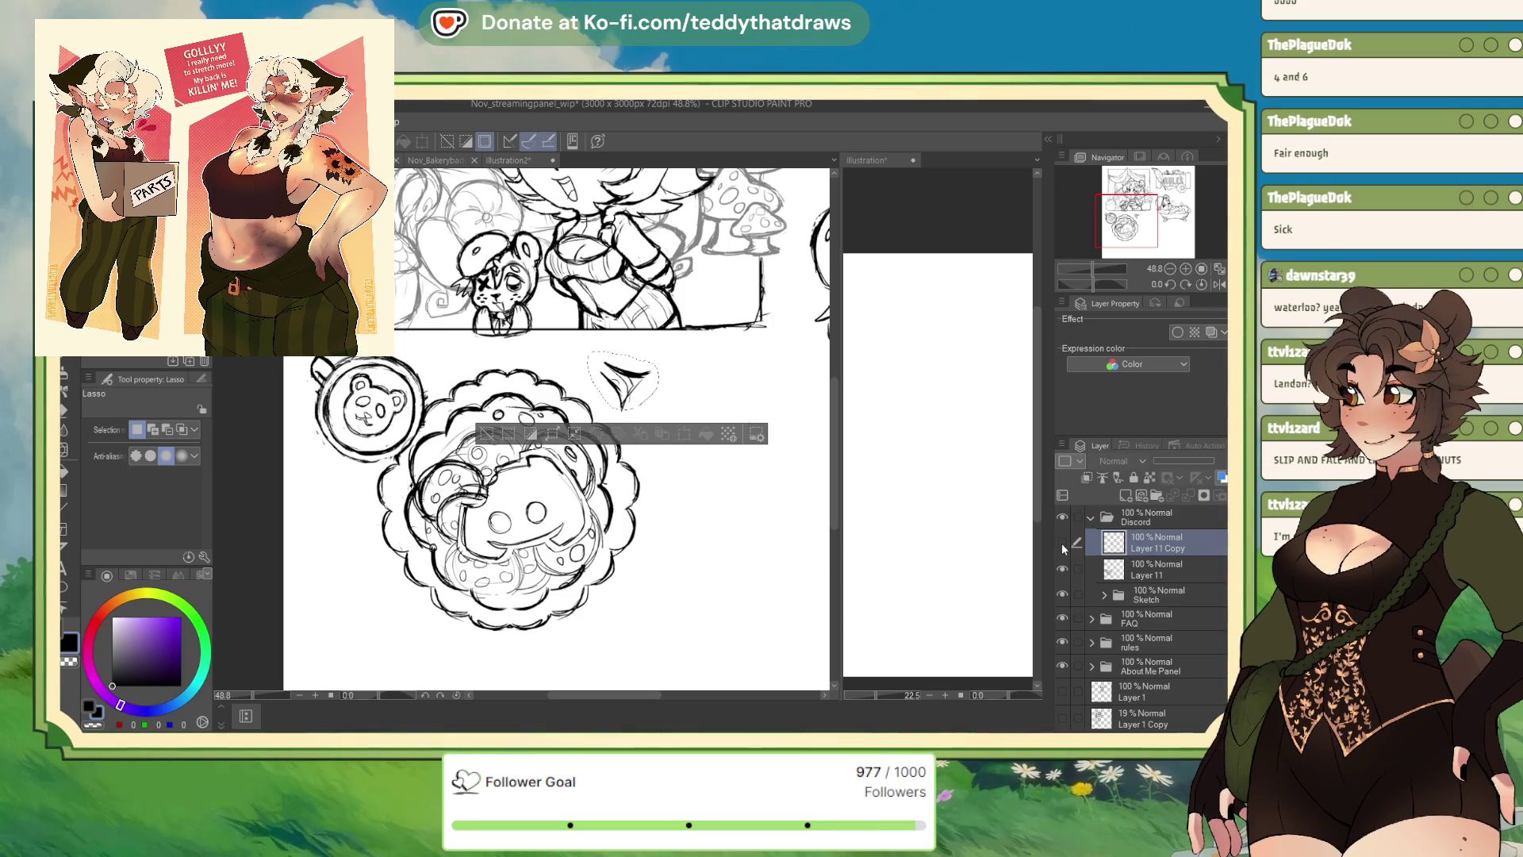
pyautogui.click(1131, 576)
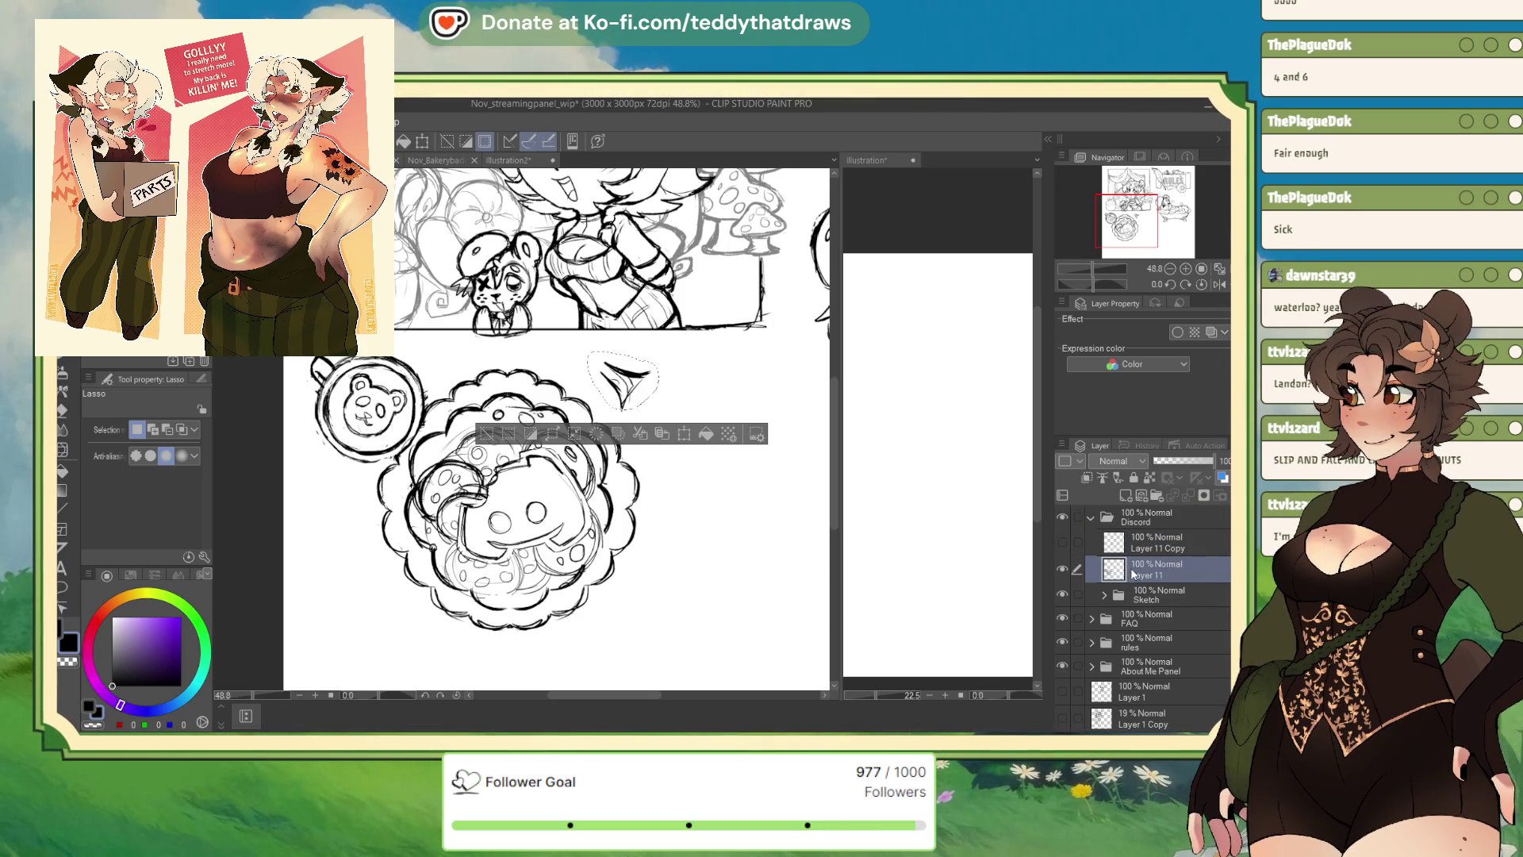
pyautogui.click(1061, 569)
pyautogui.click(1062, 569)
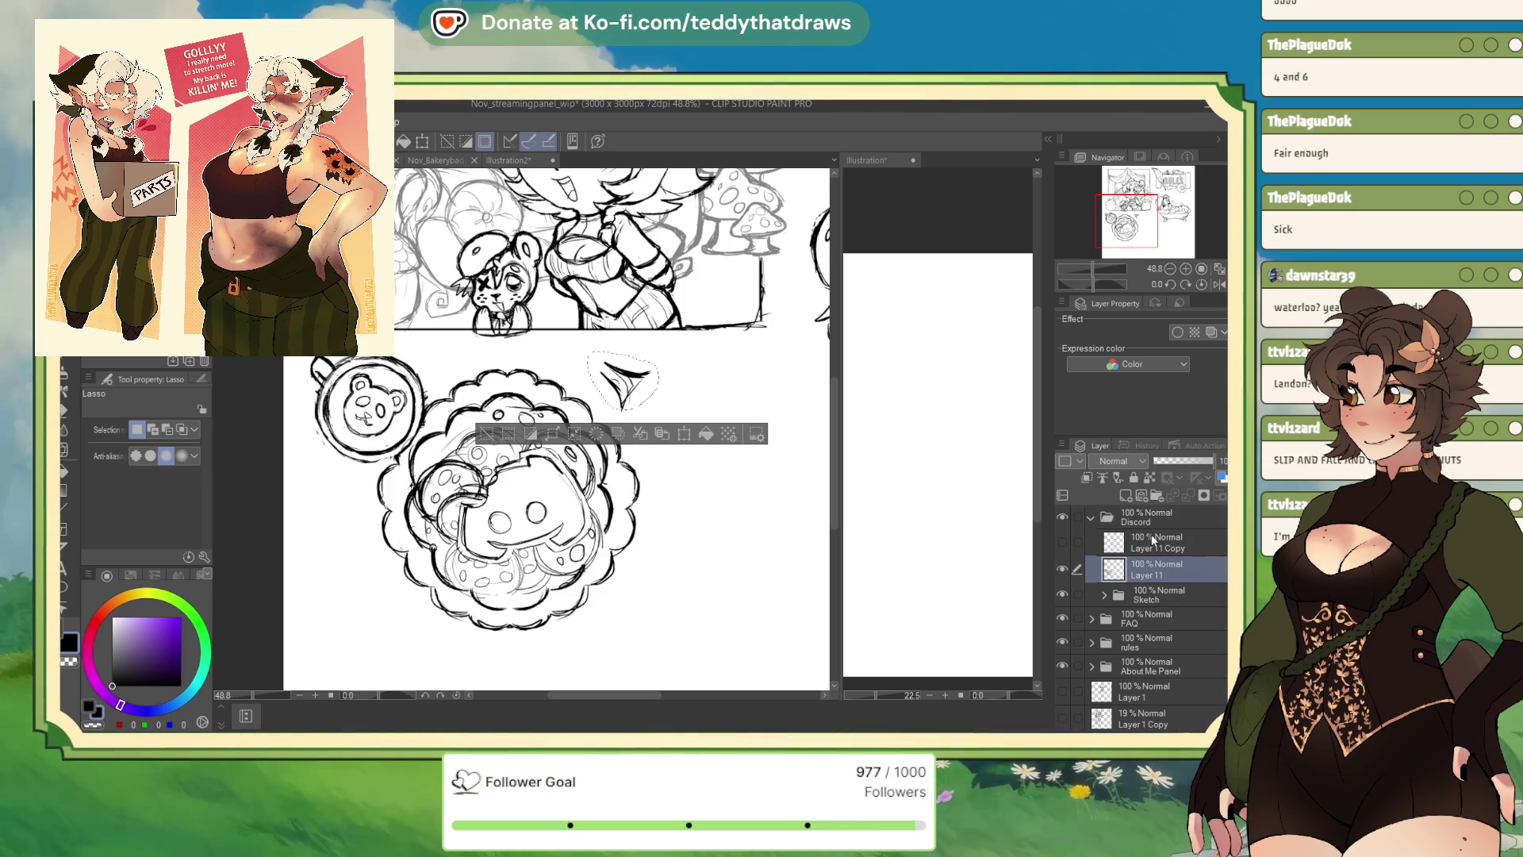
pyautogui.scroll(-1, 1126, 571)
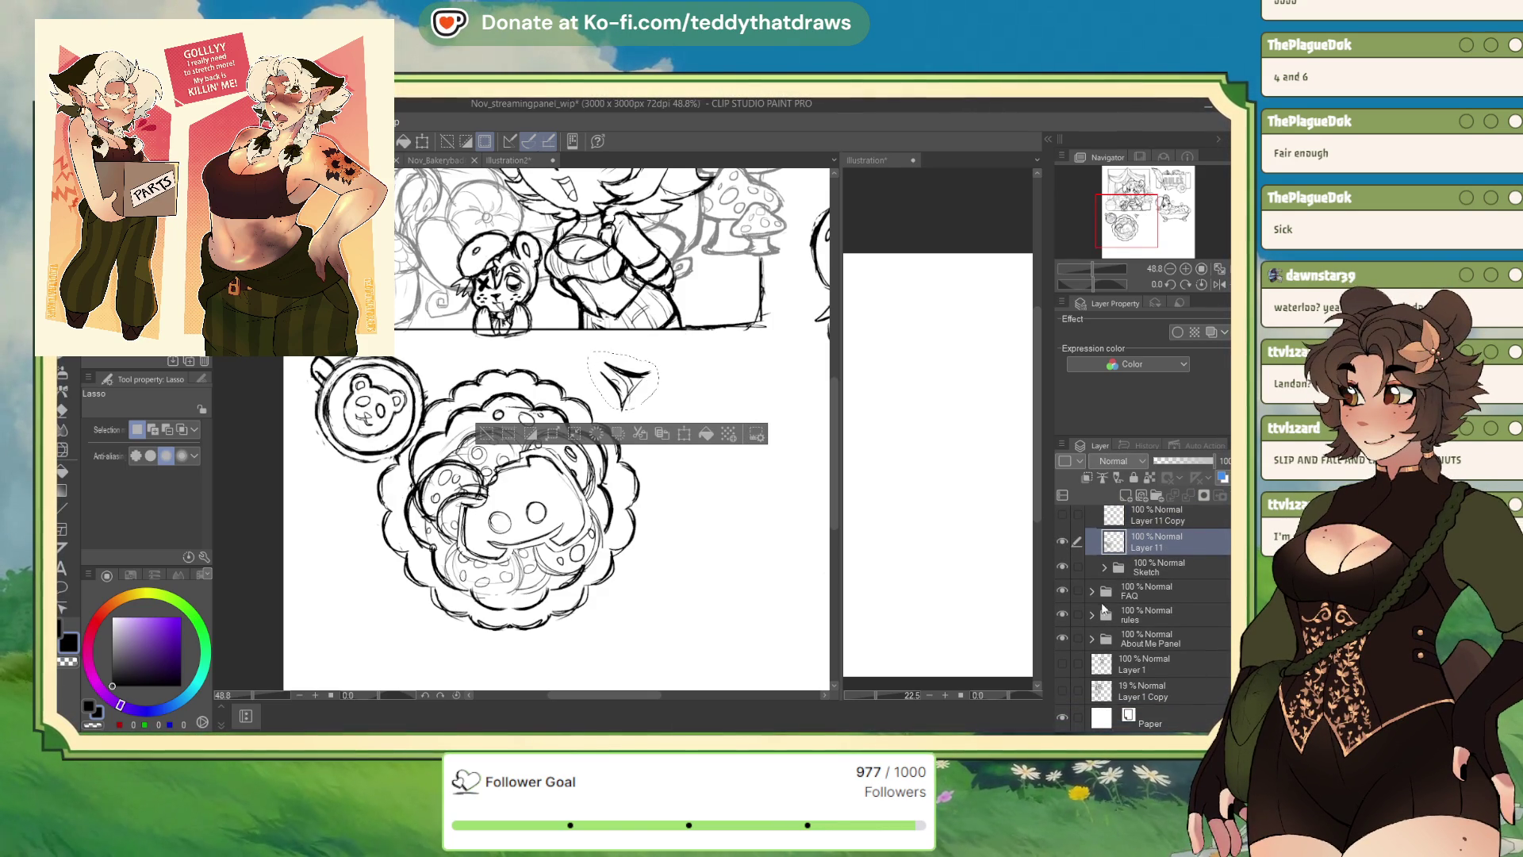
# Expand the About Me Panel and sketch about me folders, checking Layer 7's lines
pyautogui.click(1092, 638)
pyautogui.click(1169, 664)
pyautogui.scroll(-1, 1169, 664)
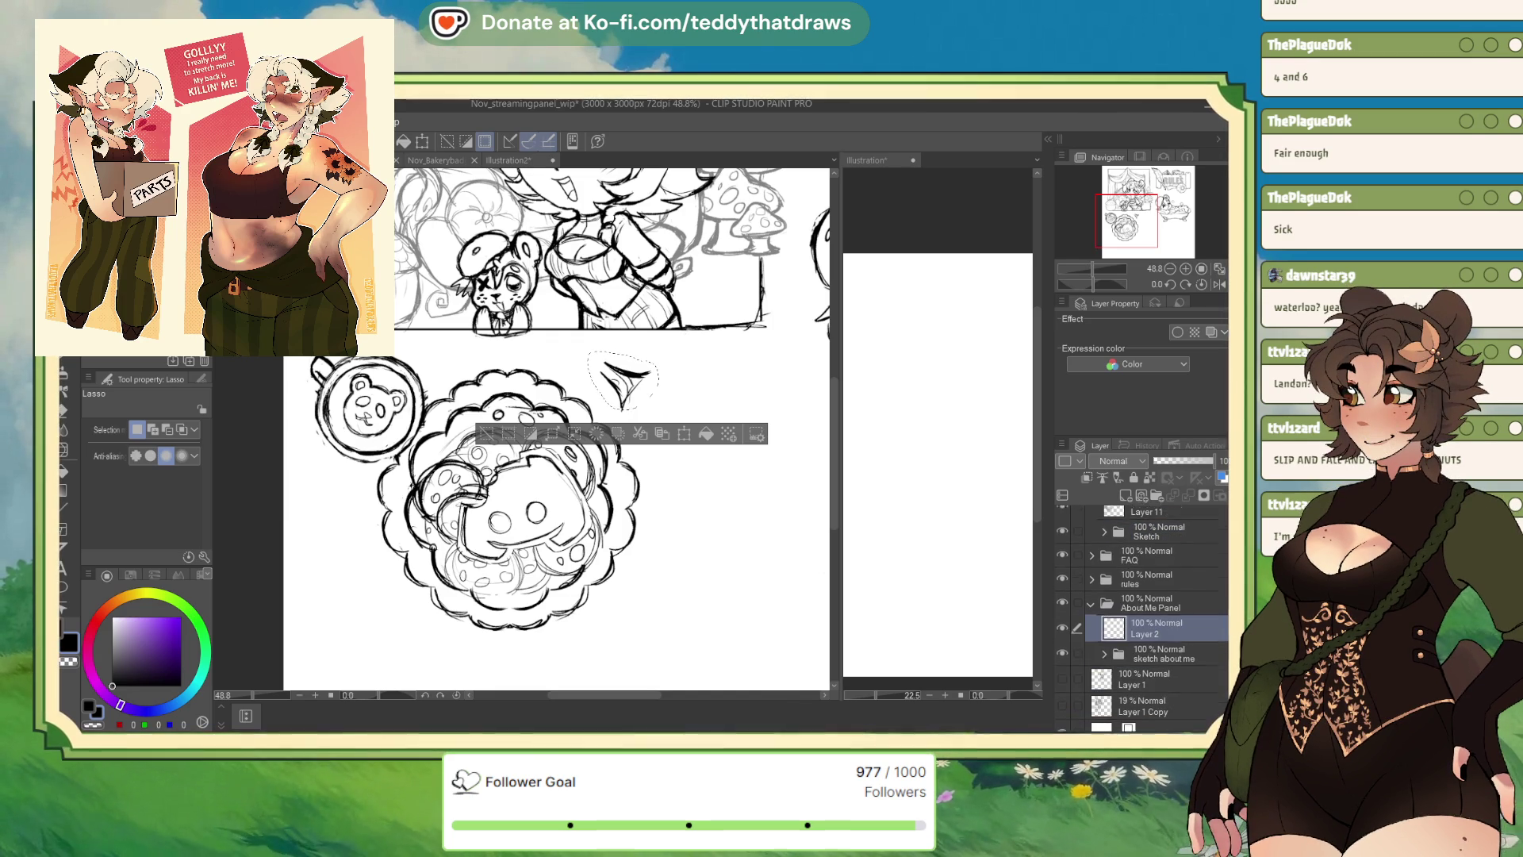
pyautogui.click(1104, 654)
pyautogui.click(1166, 667)
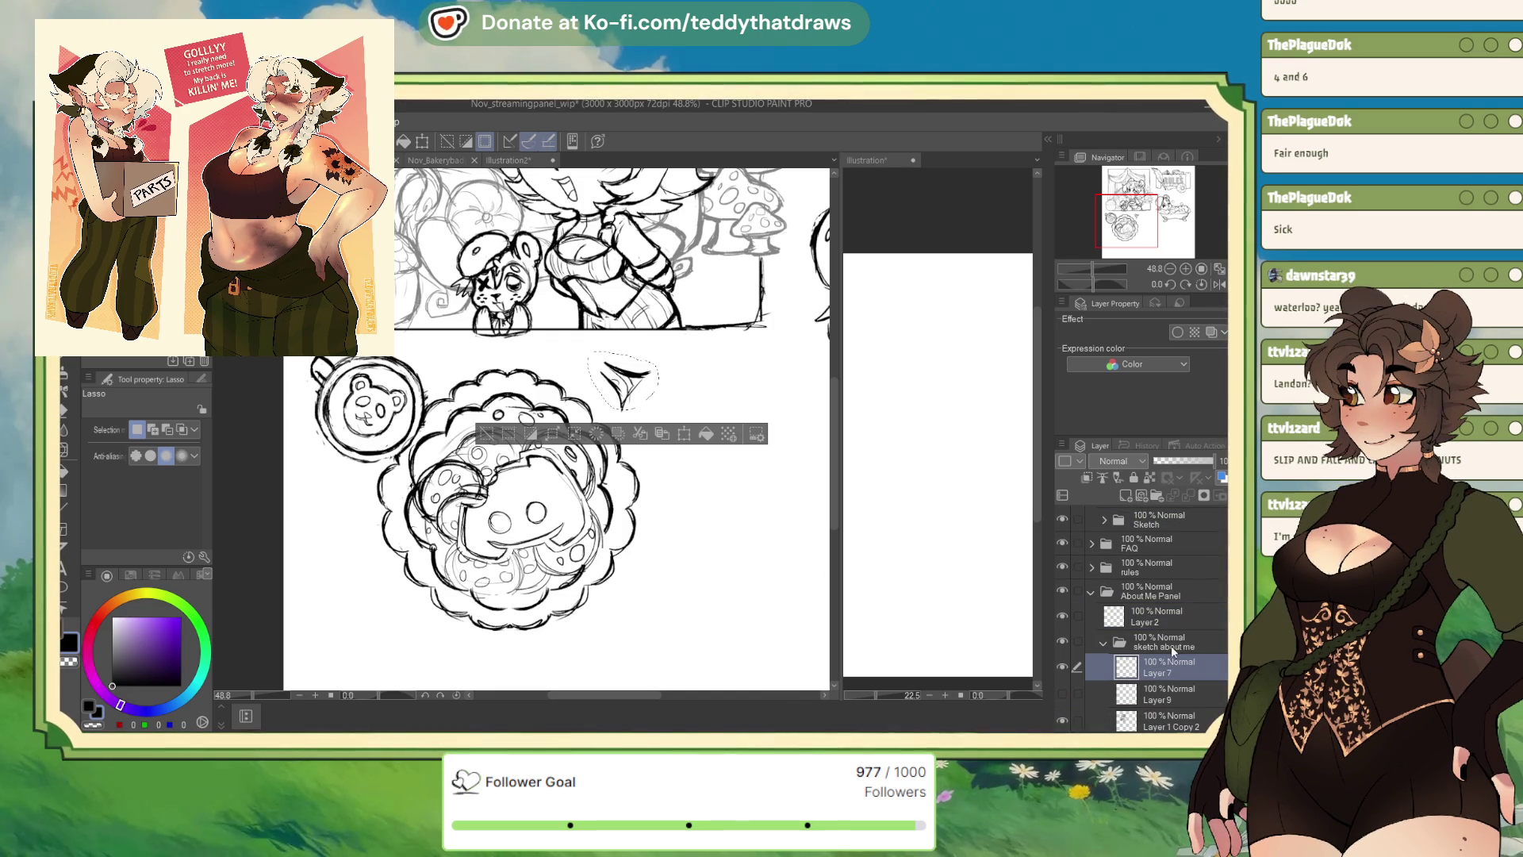
pyautogui.click(1062, 669)
pyautogui.click(1062, 668)
# Select Layer 9, then turn on Layer 1 Copy 2 and make it the working layer
pyautogui.click(1111, 694)
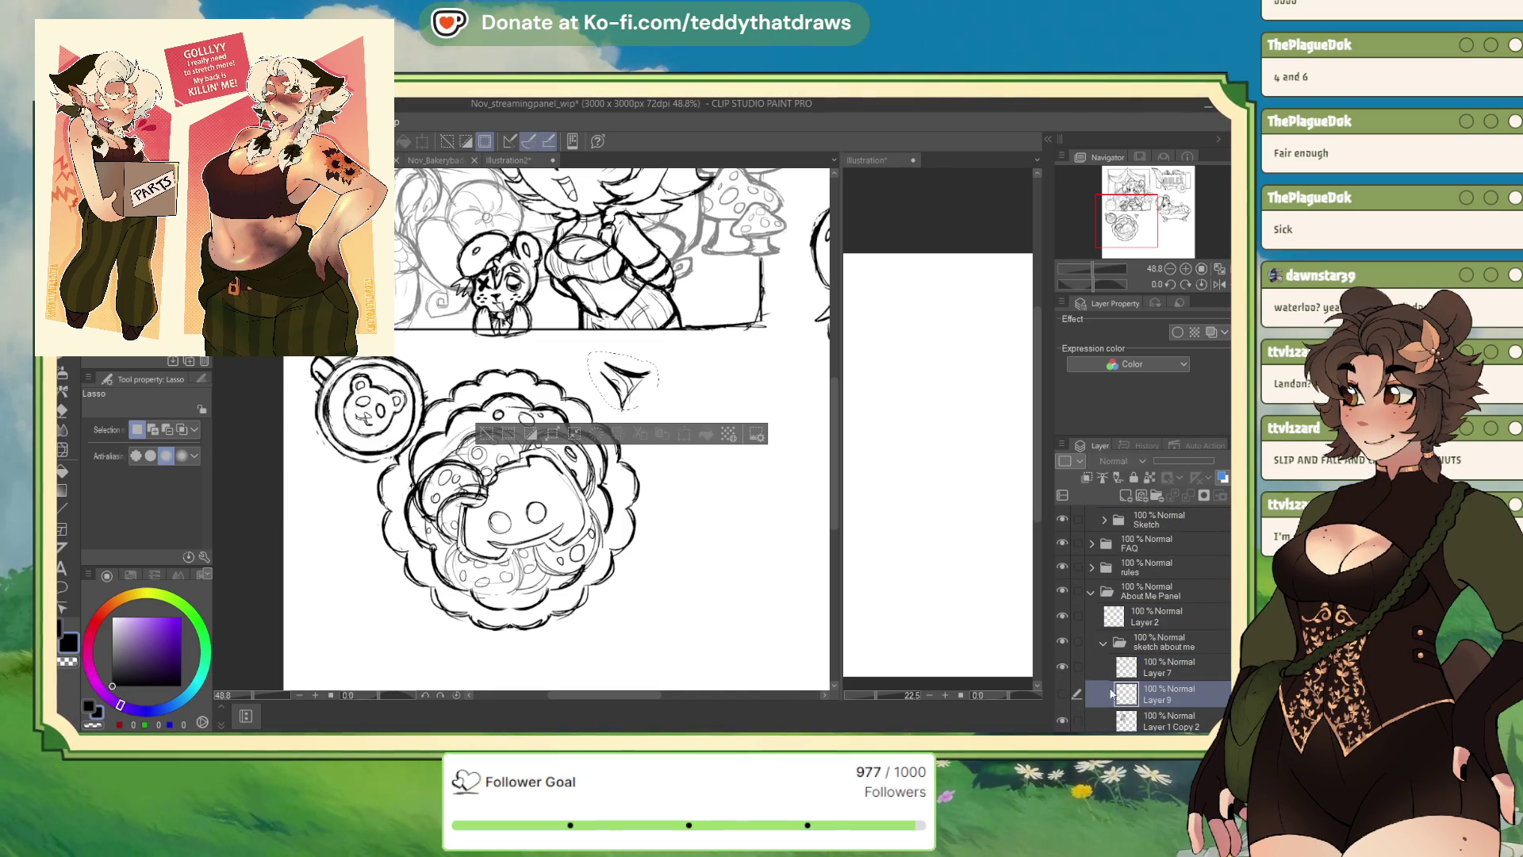
pyautogui.click(1061, 717)
pyautogui.click(1142, 718)
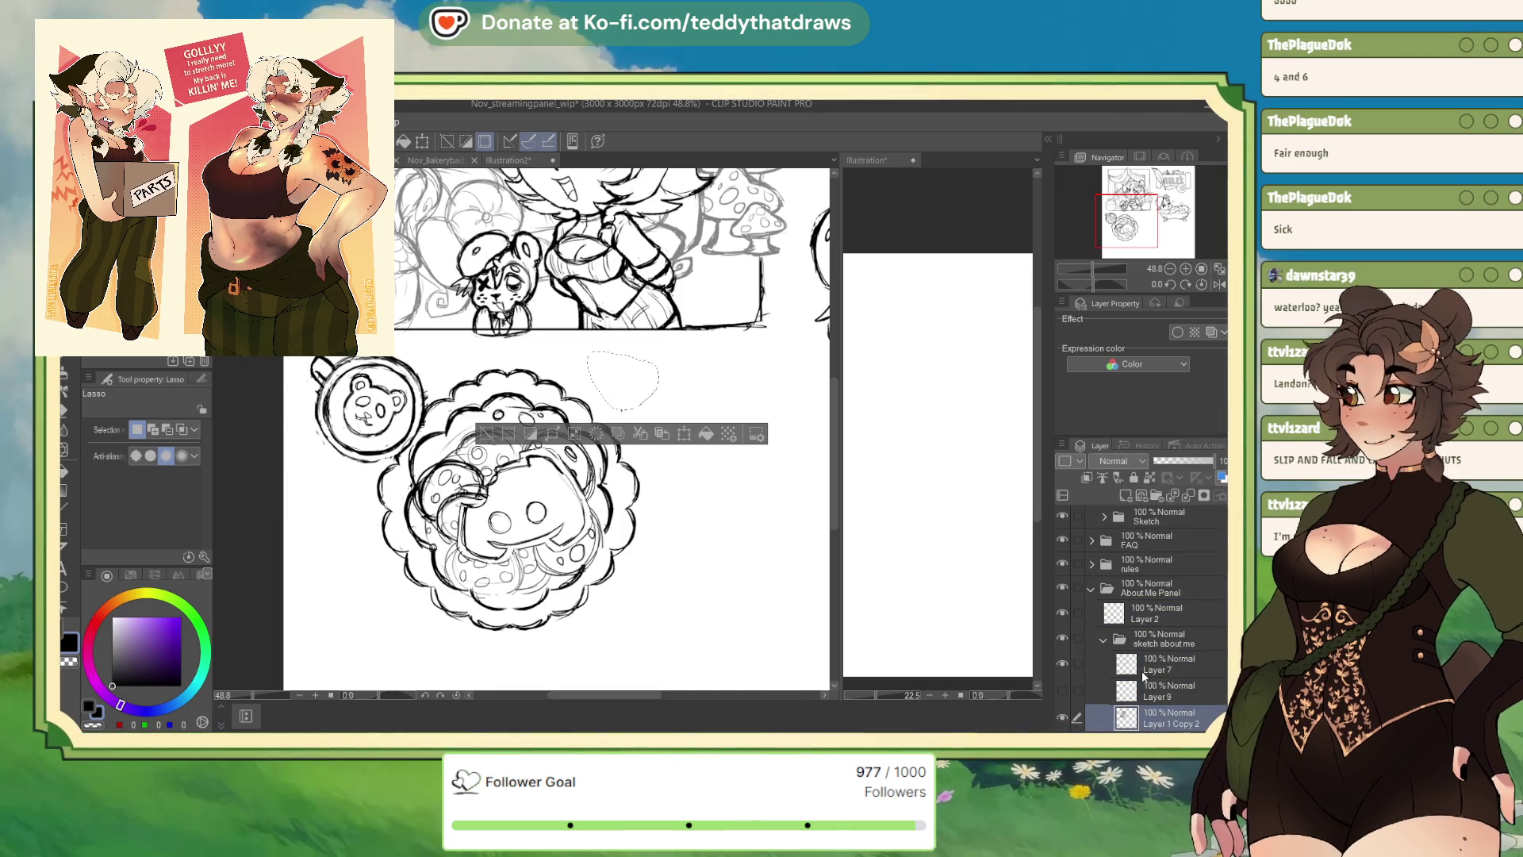
# Collapse the about-me sketch folder and select and show Layer 11 Copy on the canvas
pyautogui.click(1105, 638)
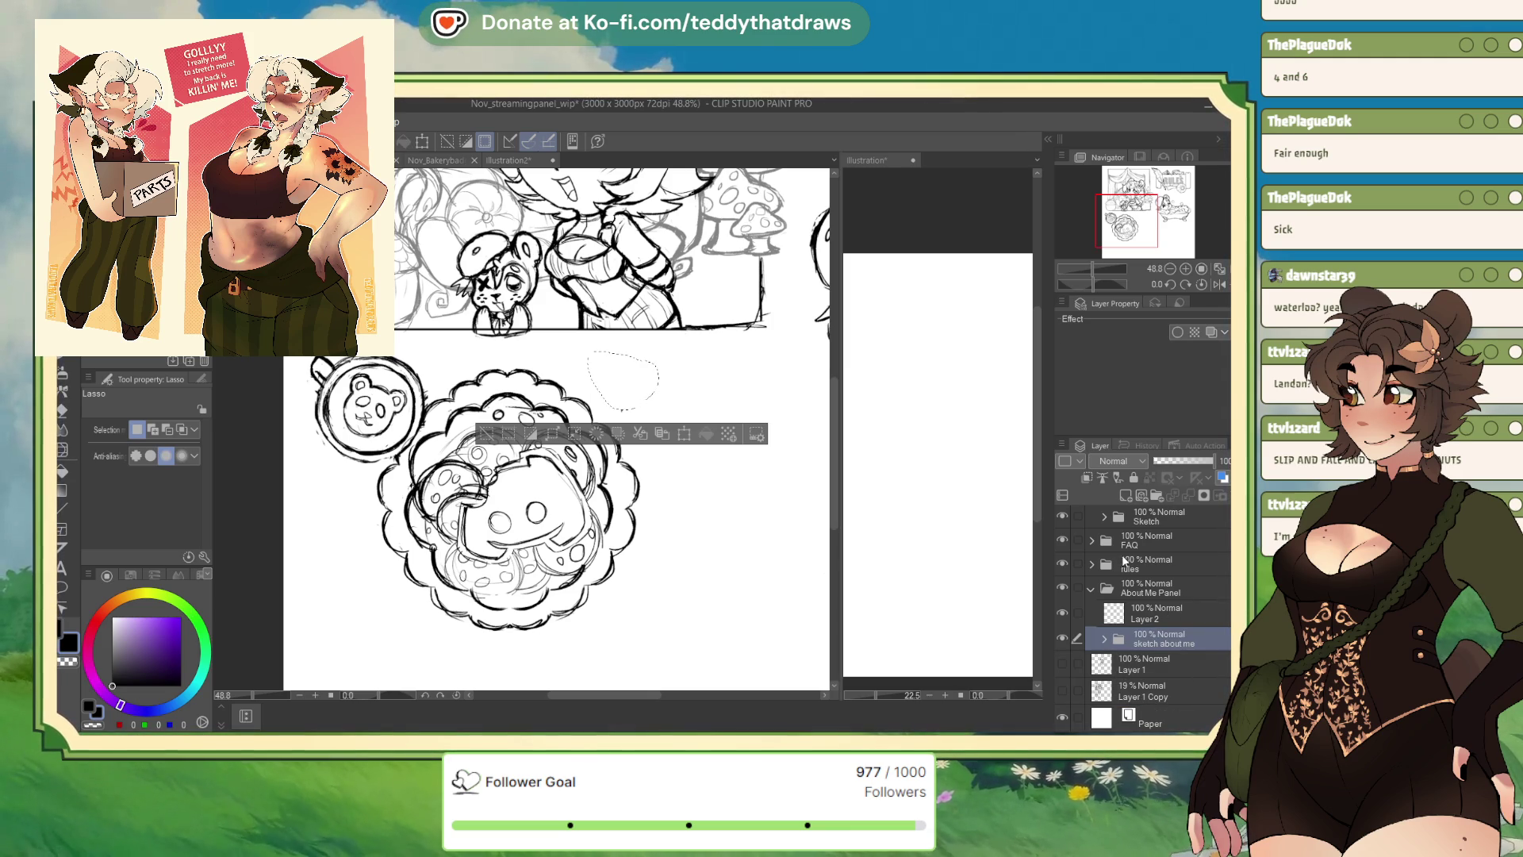
pyautogui.scroll(2, 1163, 591)
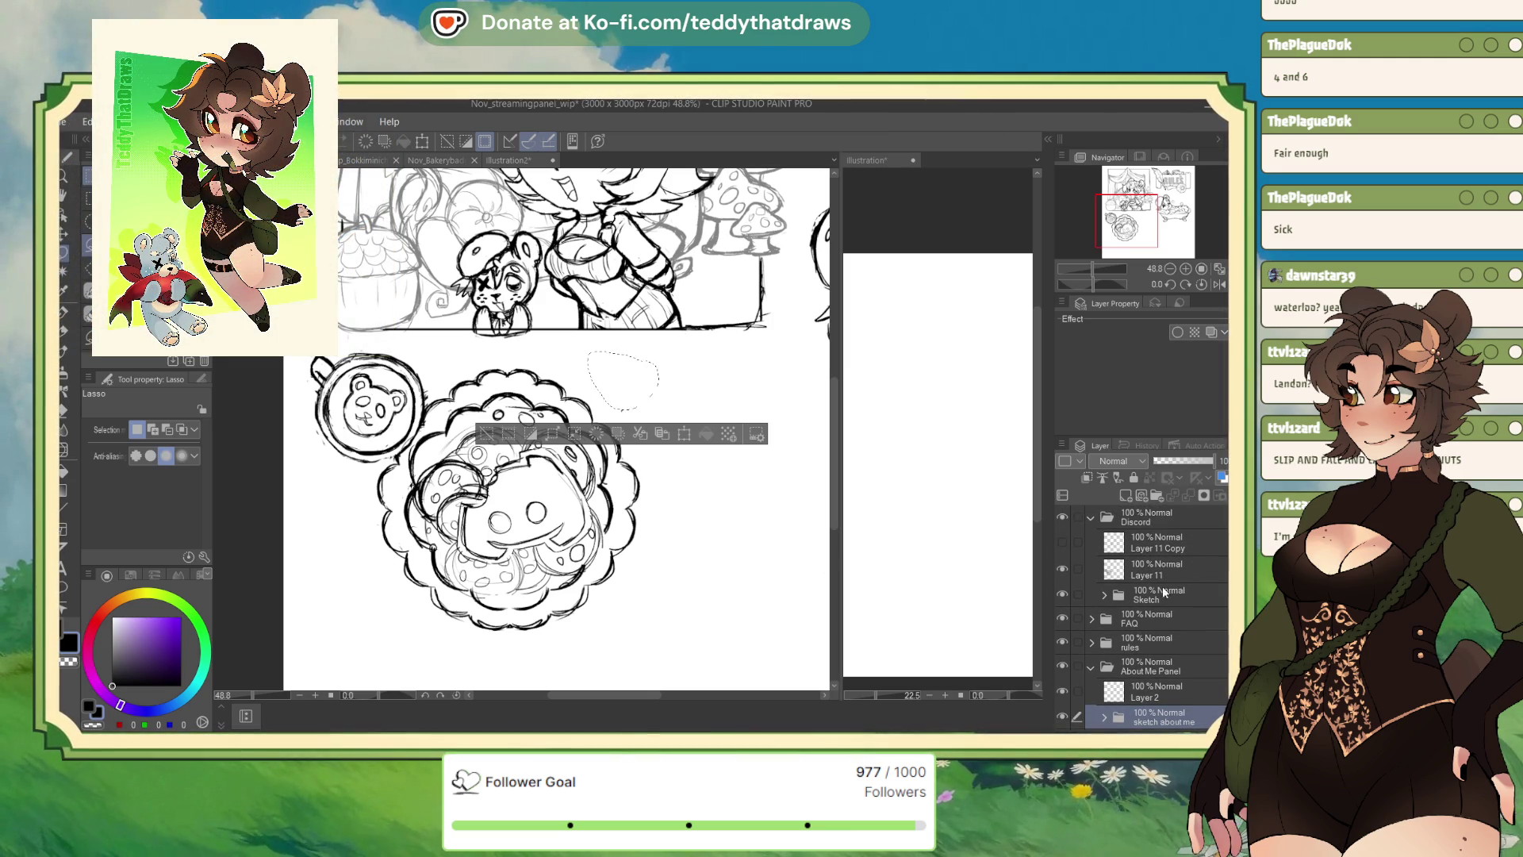
pyautogui.click(1142, 544)
pyautogui.click(1062, 569)
pyautogui.click(1062, 568)
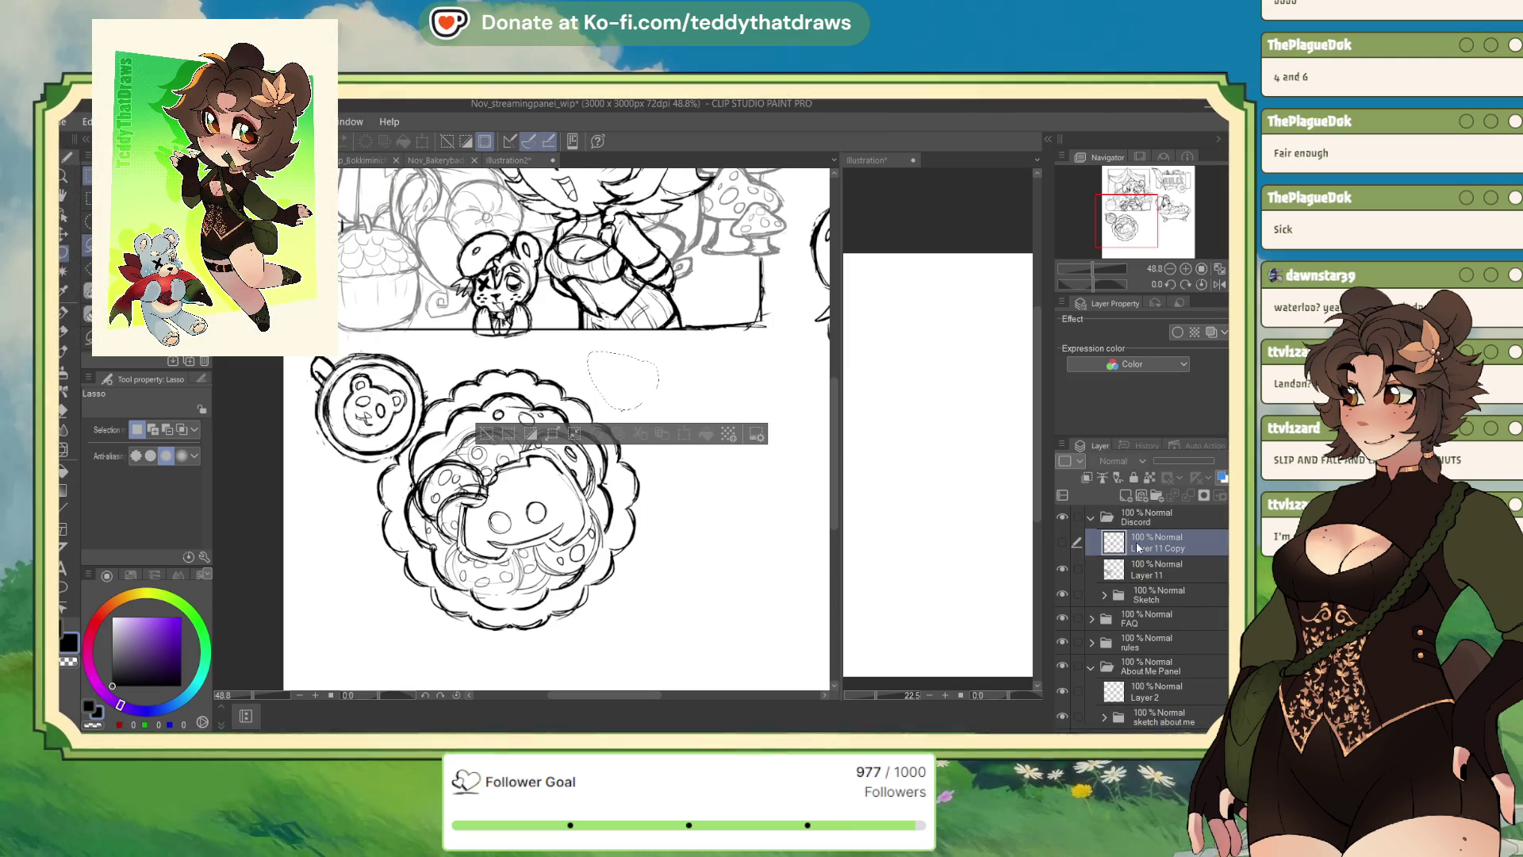
pyautogui.click(1062, 542)
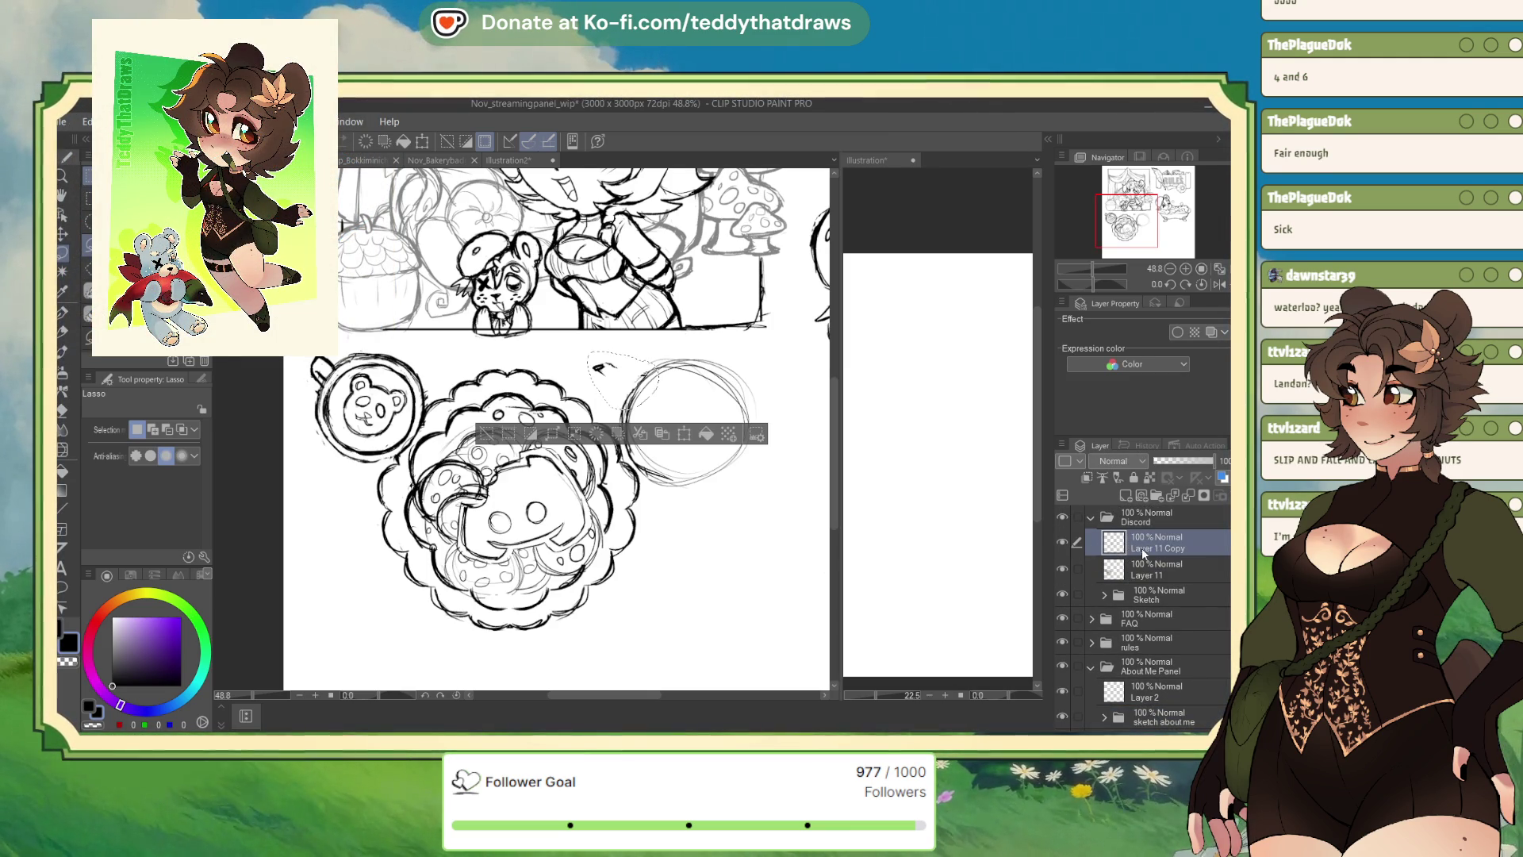
# Merge Layer 11 Copy into Layer 11, duplicate it with Ctrl+J as a fresh copy, and take up the pen
pyautogui.hotkey('ctrl', 'j')
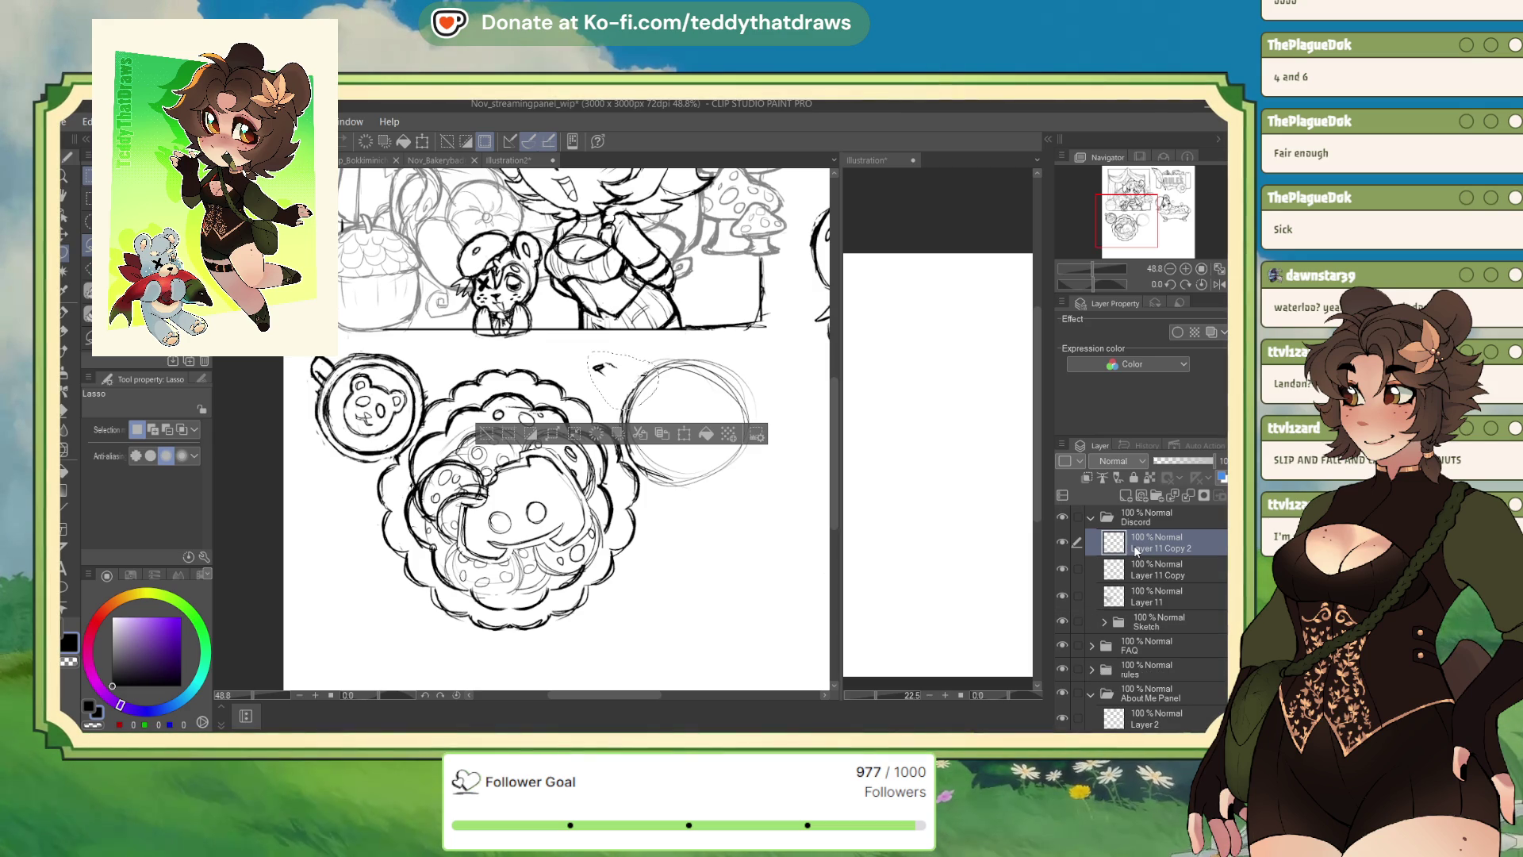
pyautogui.hotkey('ctrl', 'z')
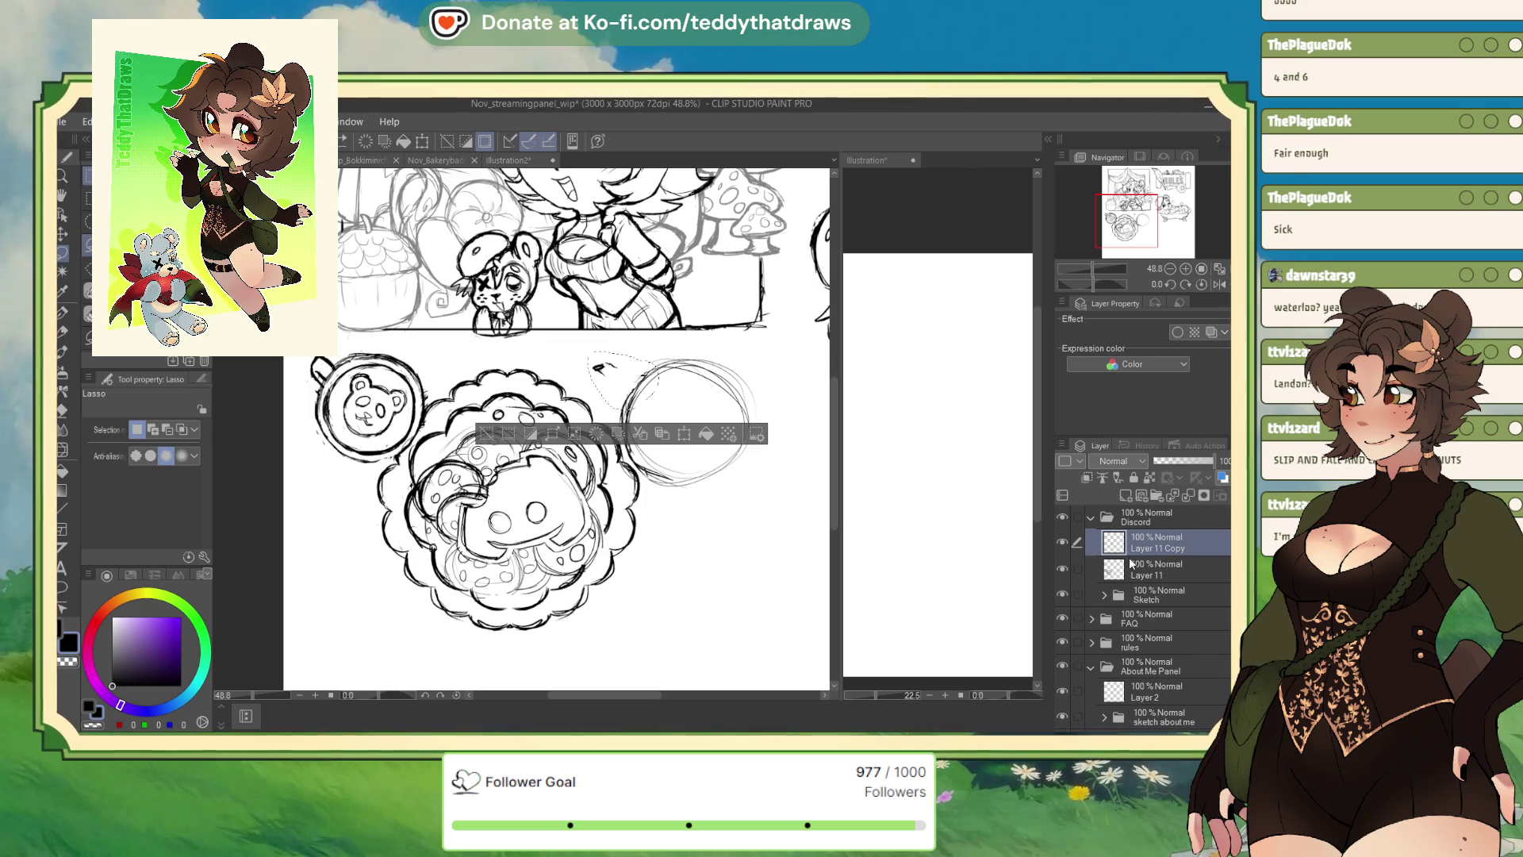
pyautogui.click(1190, 497)
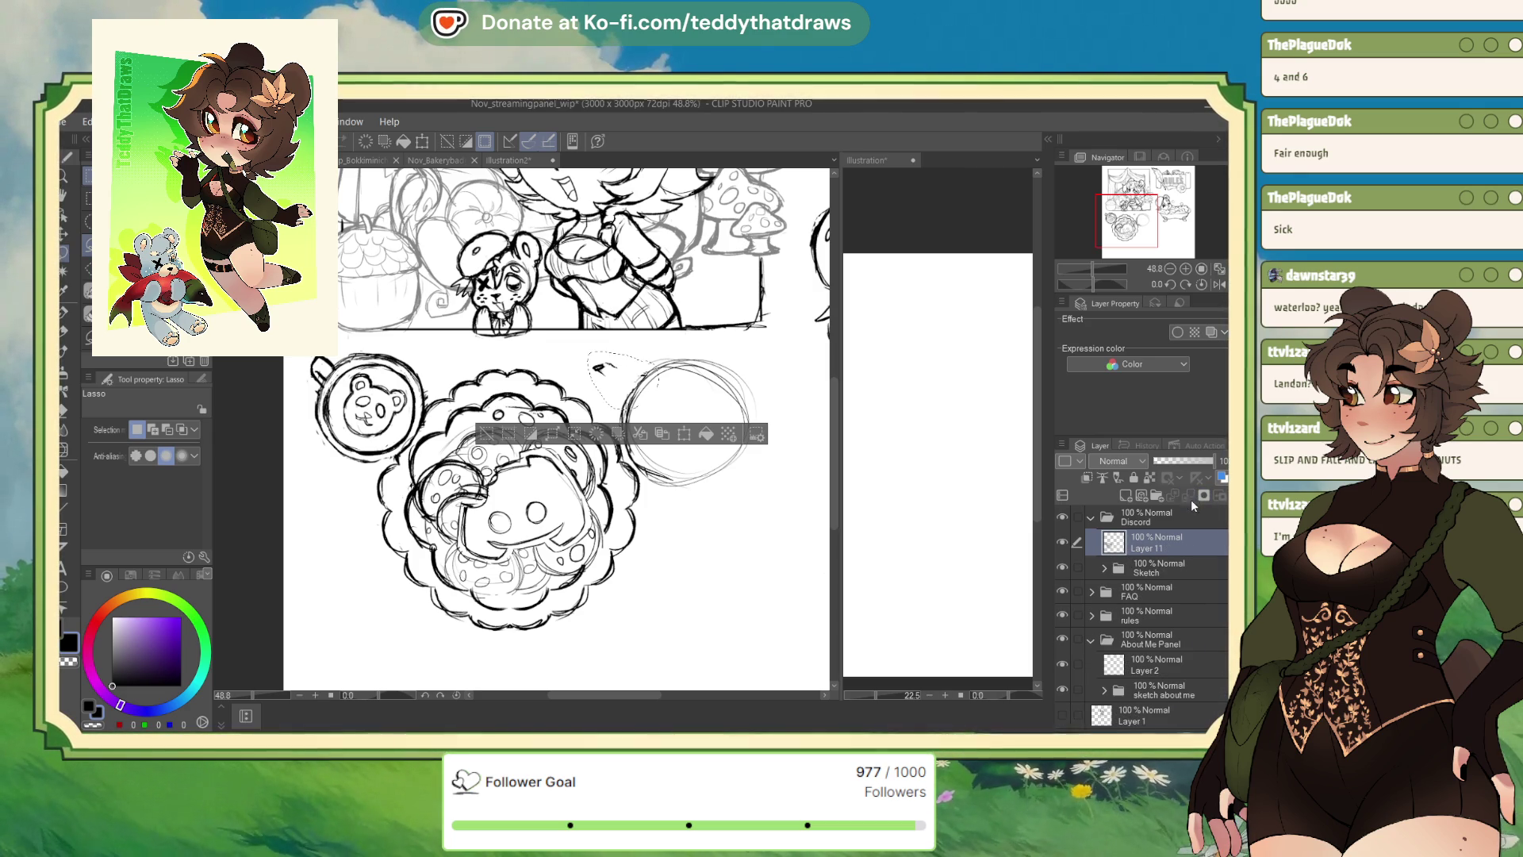
pyautogui.hotkey('ctrl', 'j')
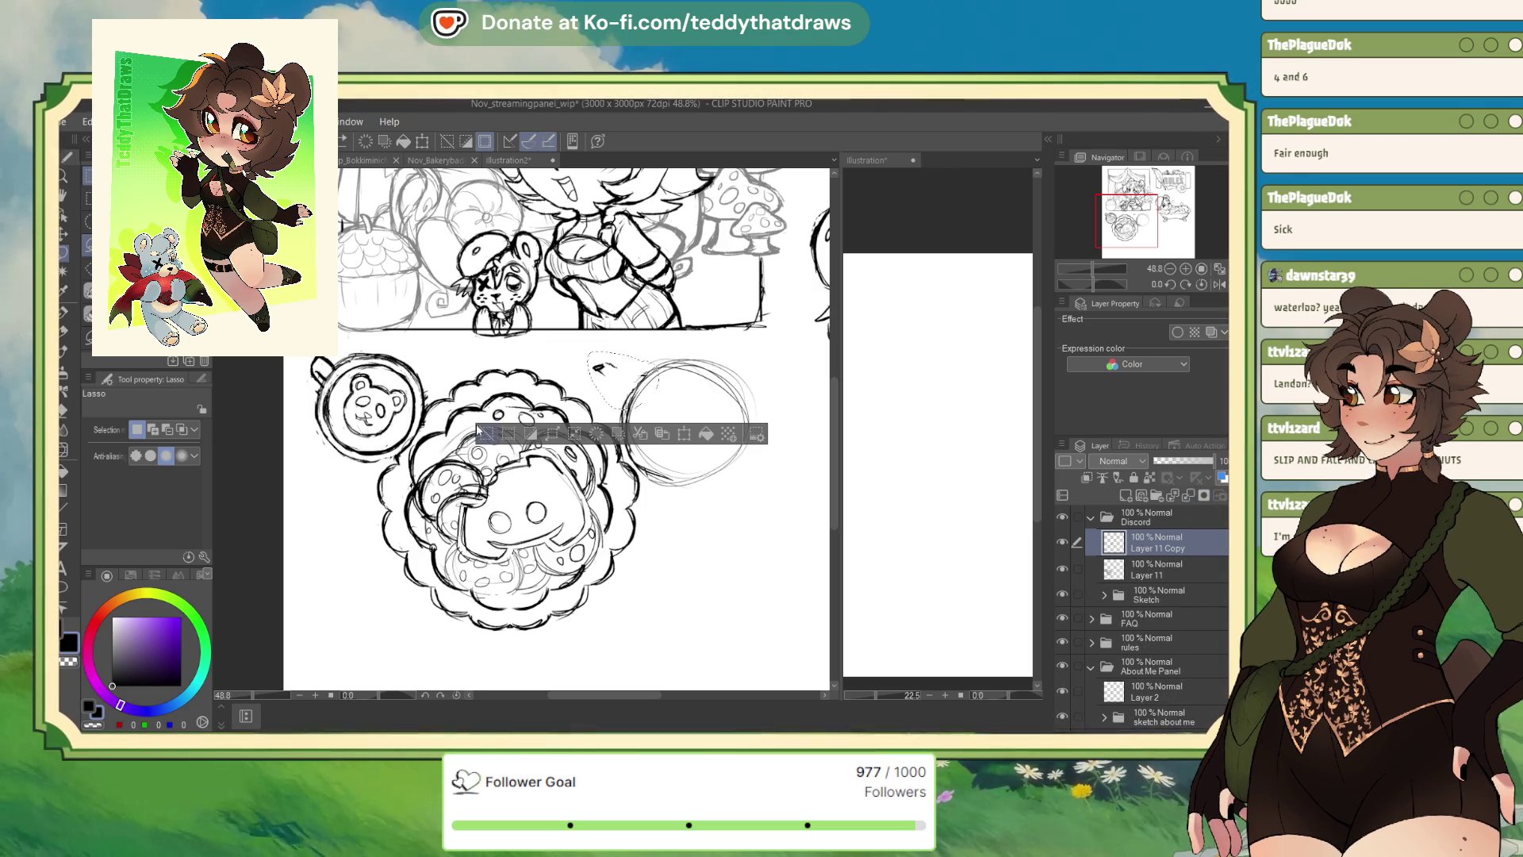
pyautogui.click(482, 432)
pyautogui.press('p')
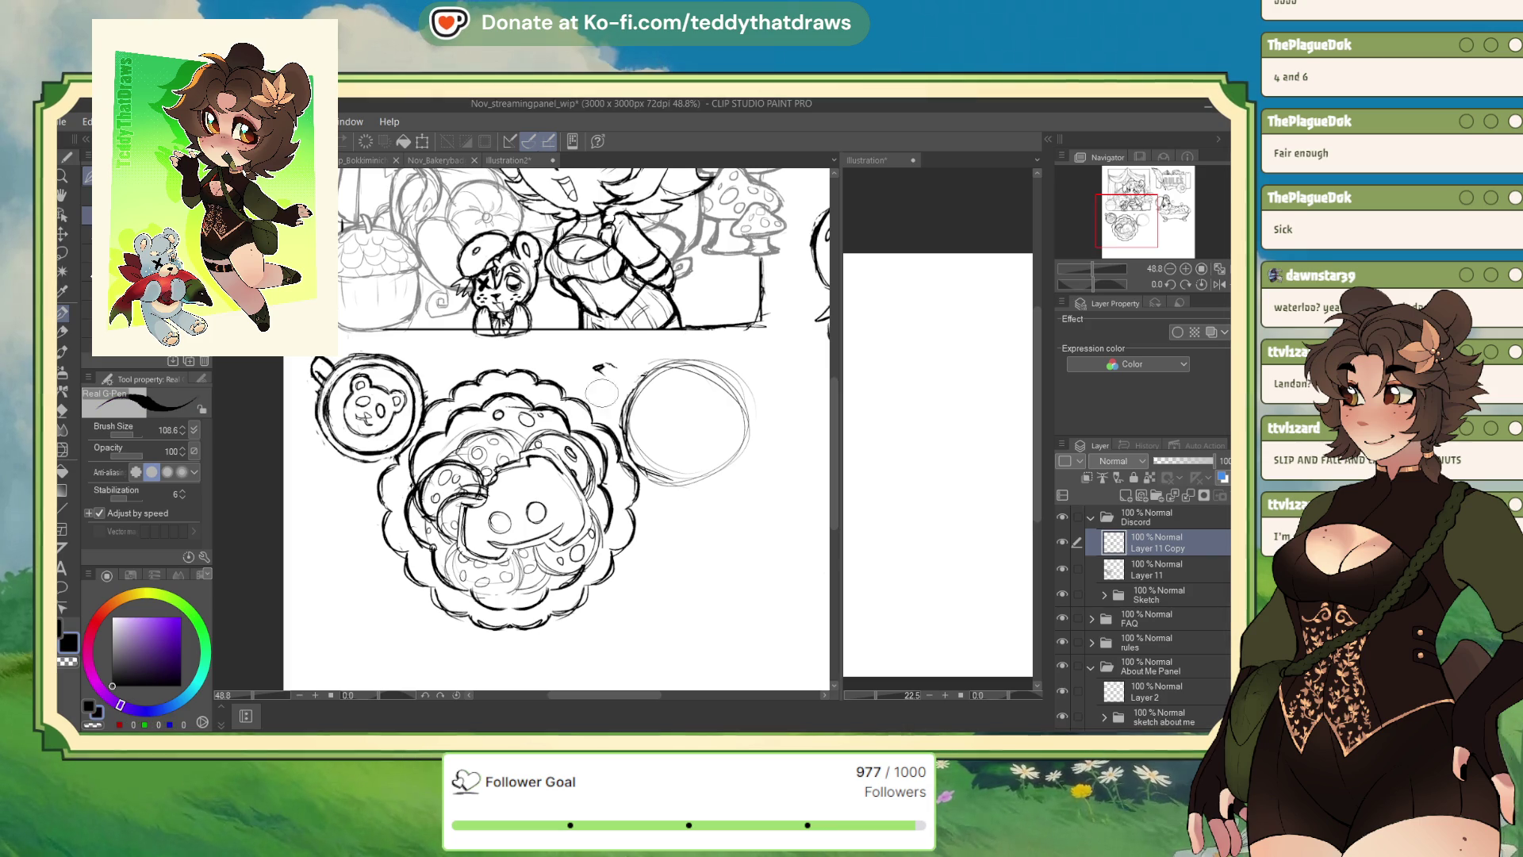
# Ink a spout-shaped tail with the Real G-Pen, joining the big circle beside the cookie
pyautogui.moveTo(595, 366)
pyautogui.mouseDown()
pyautogui.moveTo(648, 376)
pyautogui.moveTo(626, 384)
pyautogui.moveTo(627, 367)
pyautogui.mouseUp()
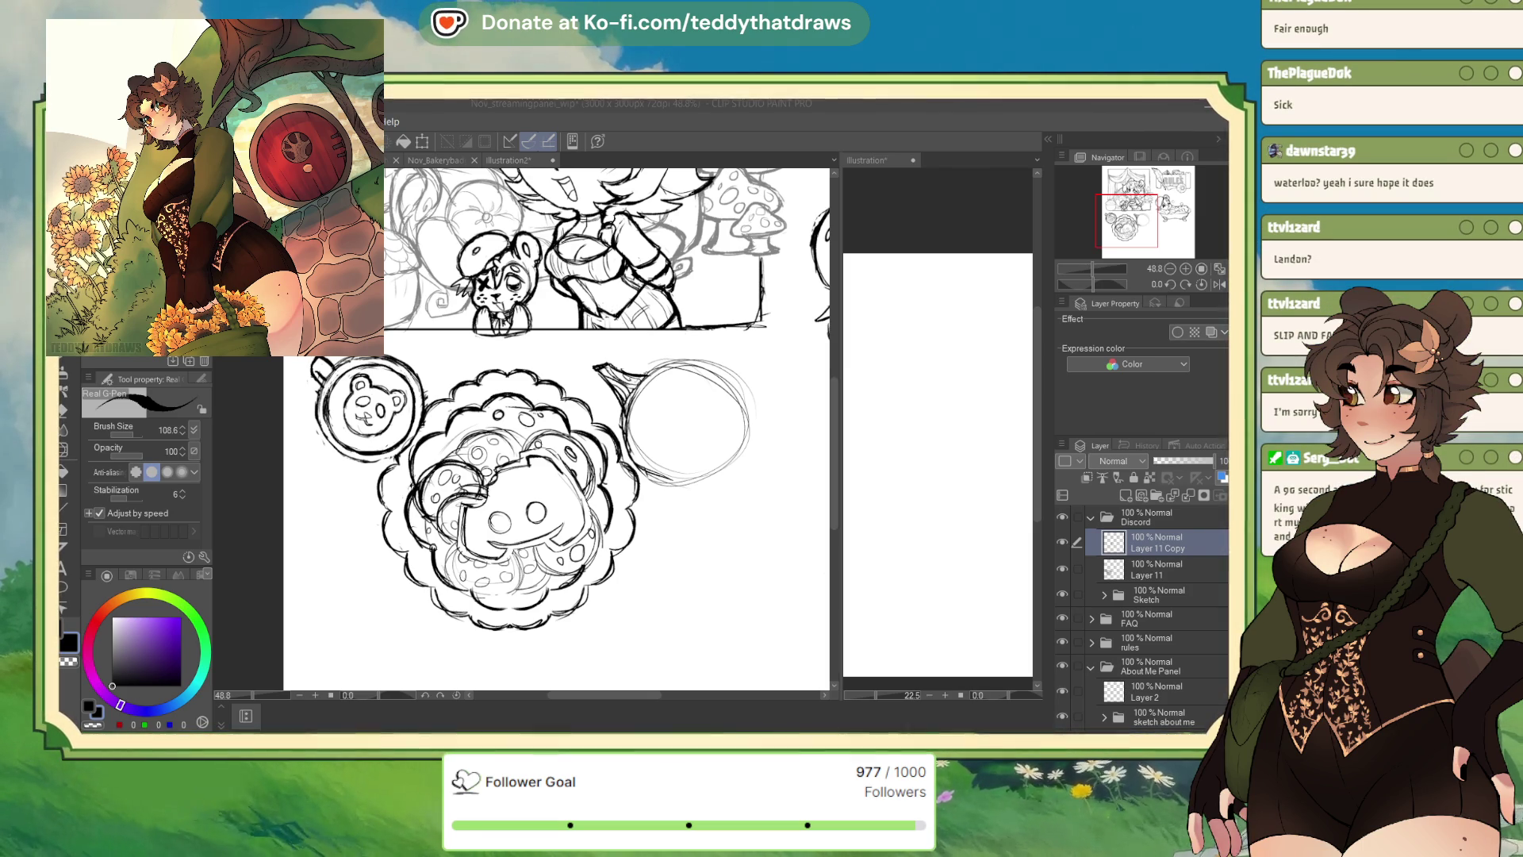
# Zoom the canvas out to 33.3% so the whole panel is visible
pyautogui.hotkey('ctrl', '-')
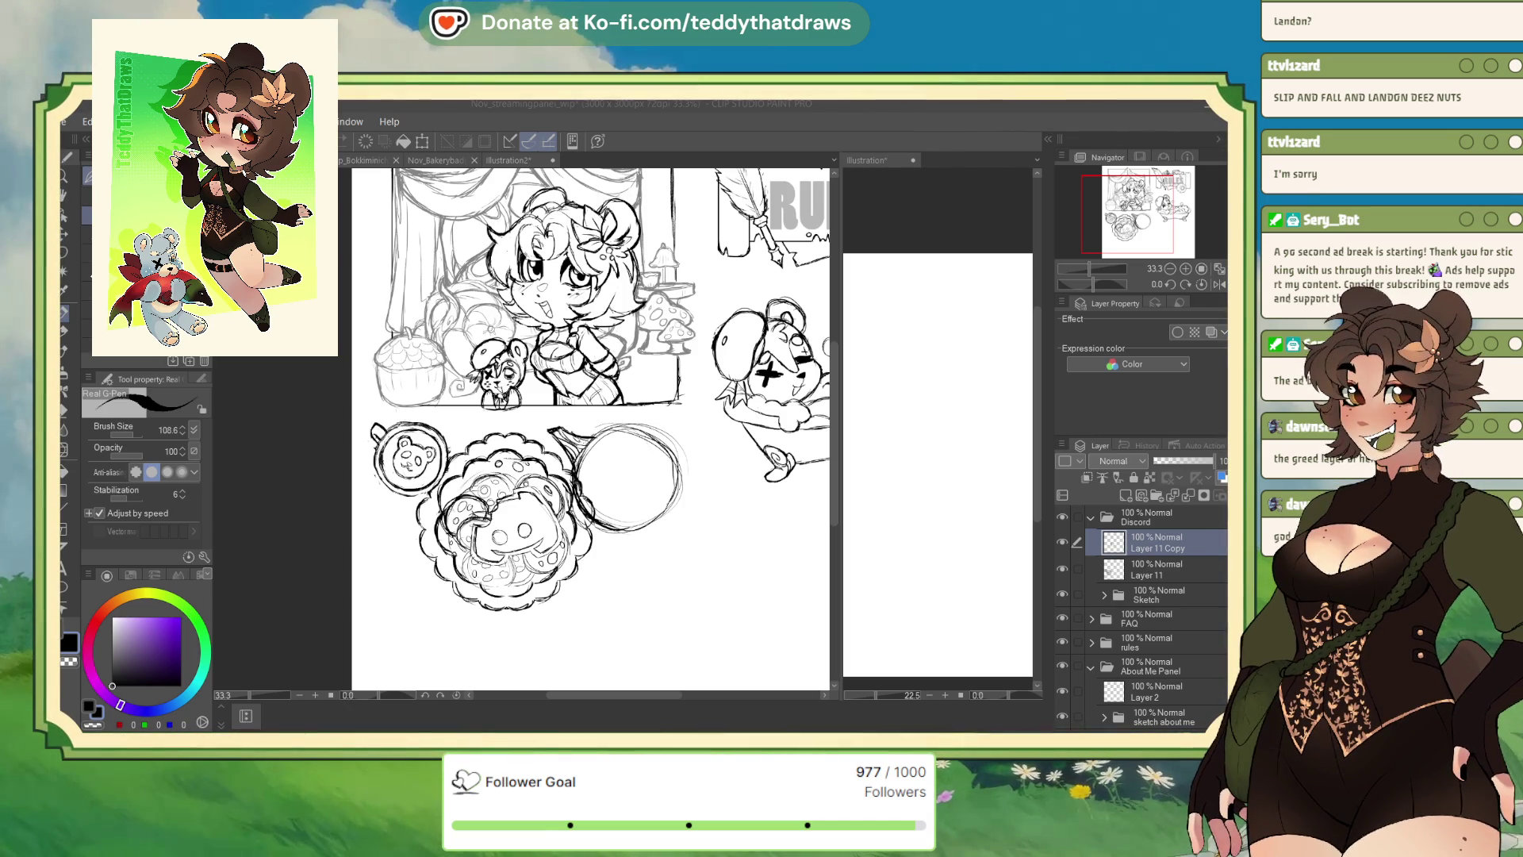
# Draw a leaf inside the bubble circle with a central vein, an underside curve and stem strokes
pyautogui.hotkey('alt', 'Tab')
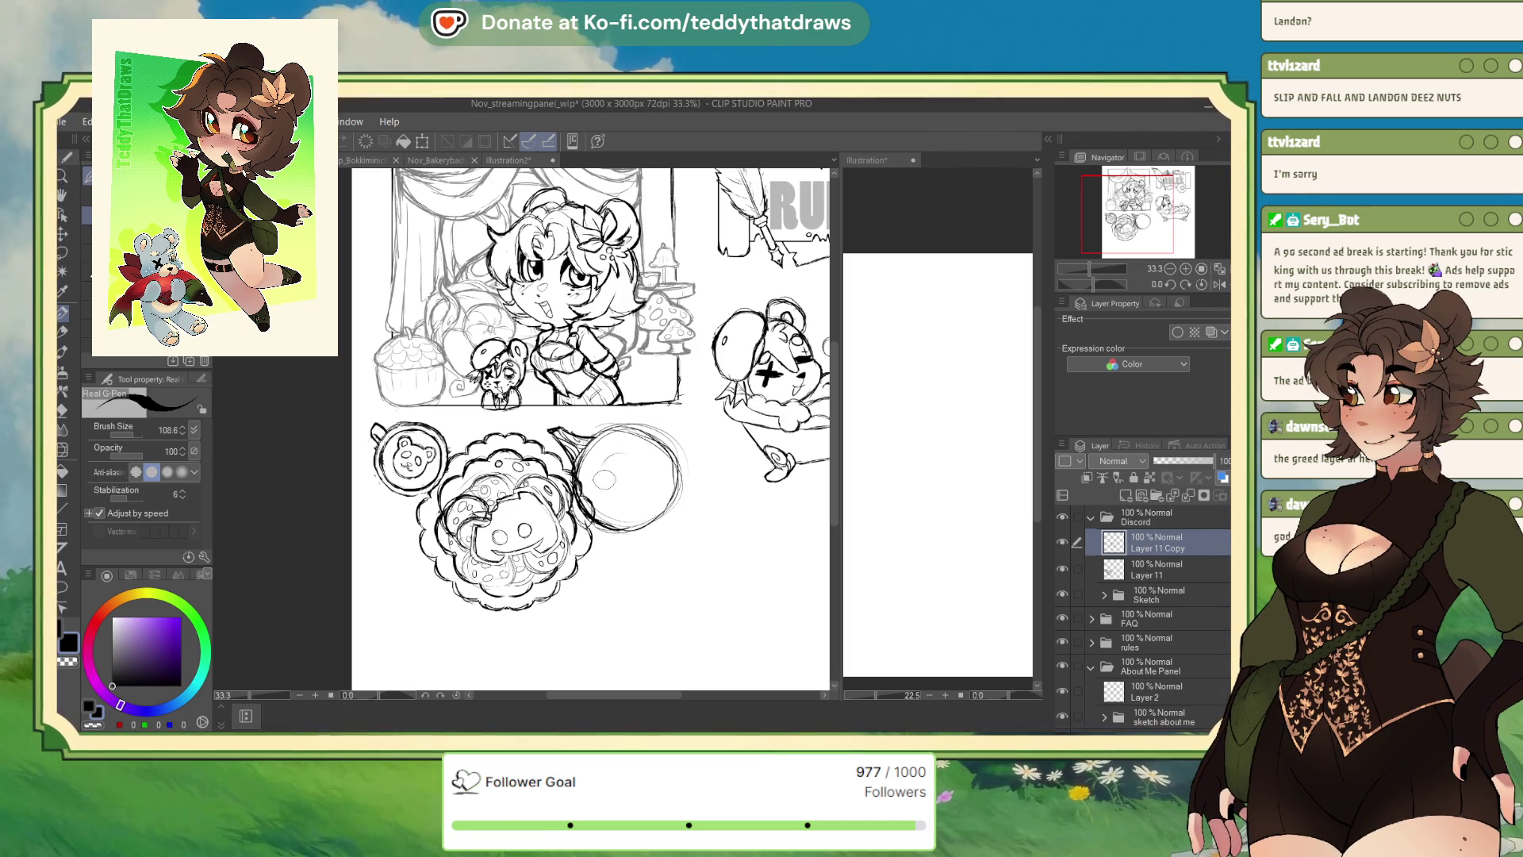
pyautogui.moveTo(615, 438)
pyautogui.mouseDown()
pyautogui.moveTo(606, 474)
pyautogui.moveTo(635, 484)
pyautogui.mouseUp()
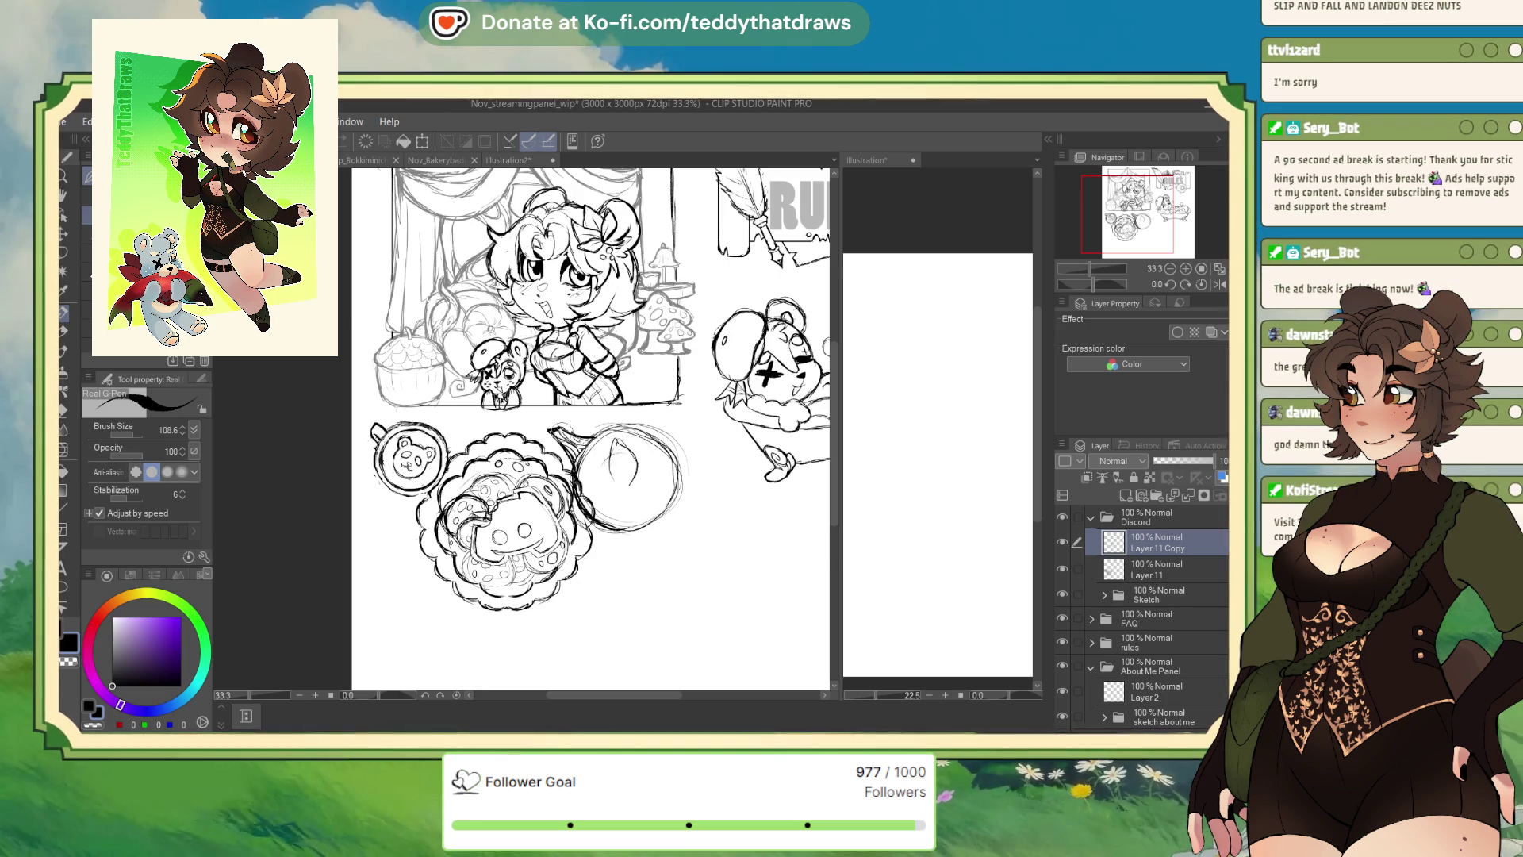
pyautogui.hotkey('ctrl', 'z')
pyautogui.hotkey('ctrl', 'z')
pyautogui.moveTo(611, 456)
pyautogui.mouseDown()
pyautogui.moveTo(607, 476)
pyautogui.moveTo(632, 472)
pyautogui.moveTo(626, 453)
pyautogui.moveTo(644, 444)
pyautogui.mouseUp()
pyautogui.hotkey('ctrl', 'z')
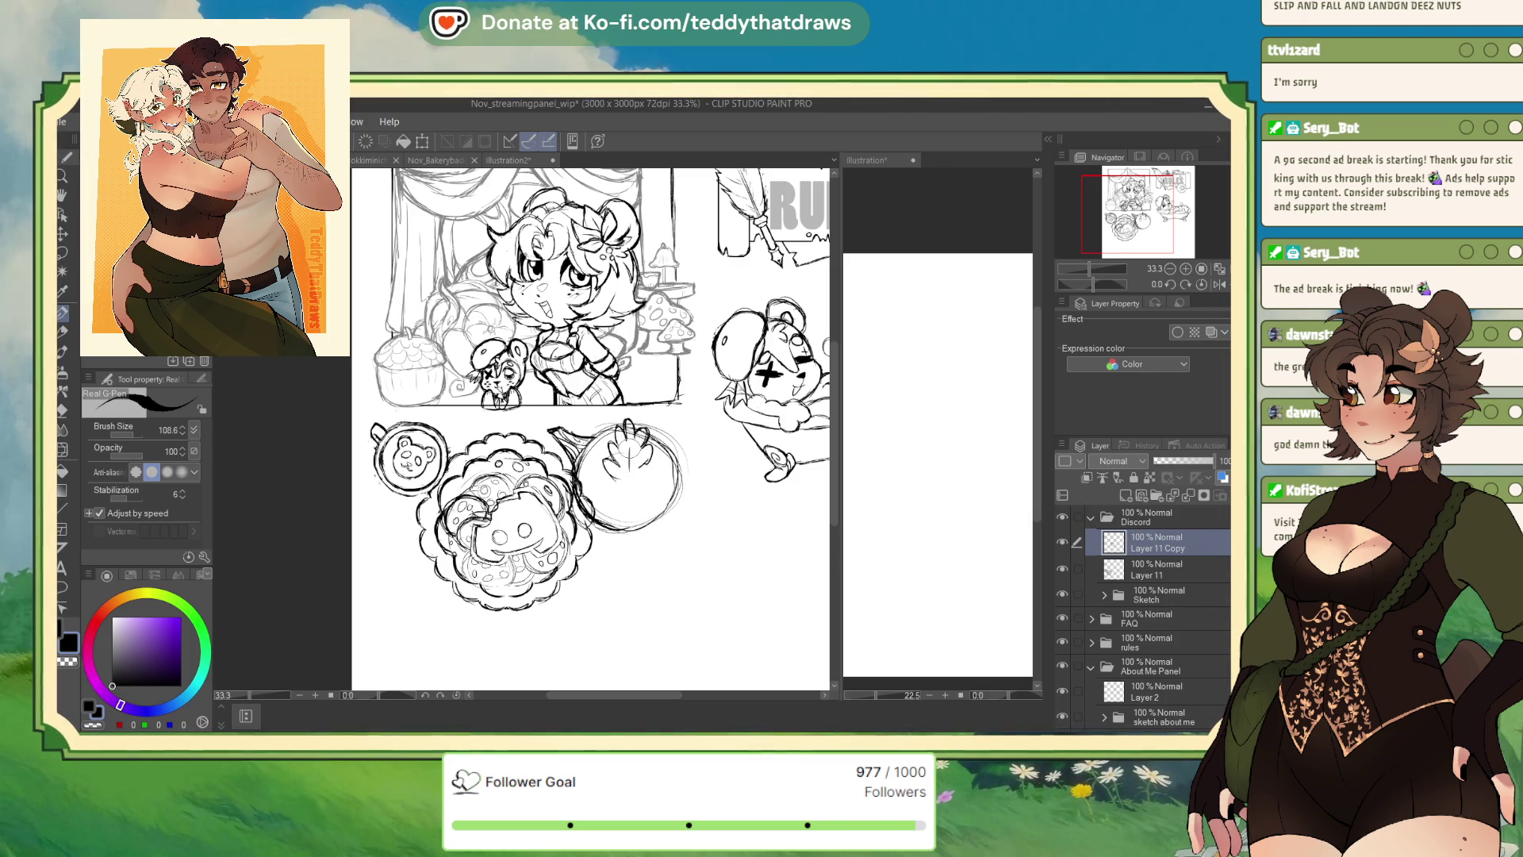
pyautogui.moveTo(630, 457); pyautogui.dragTo(630, 484)
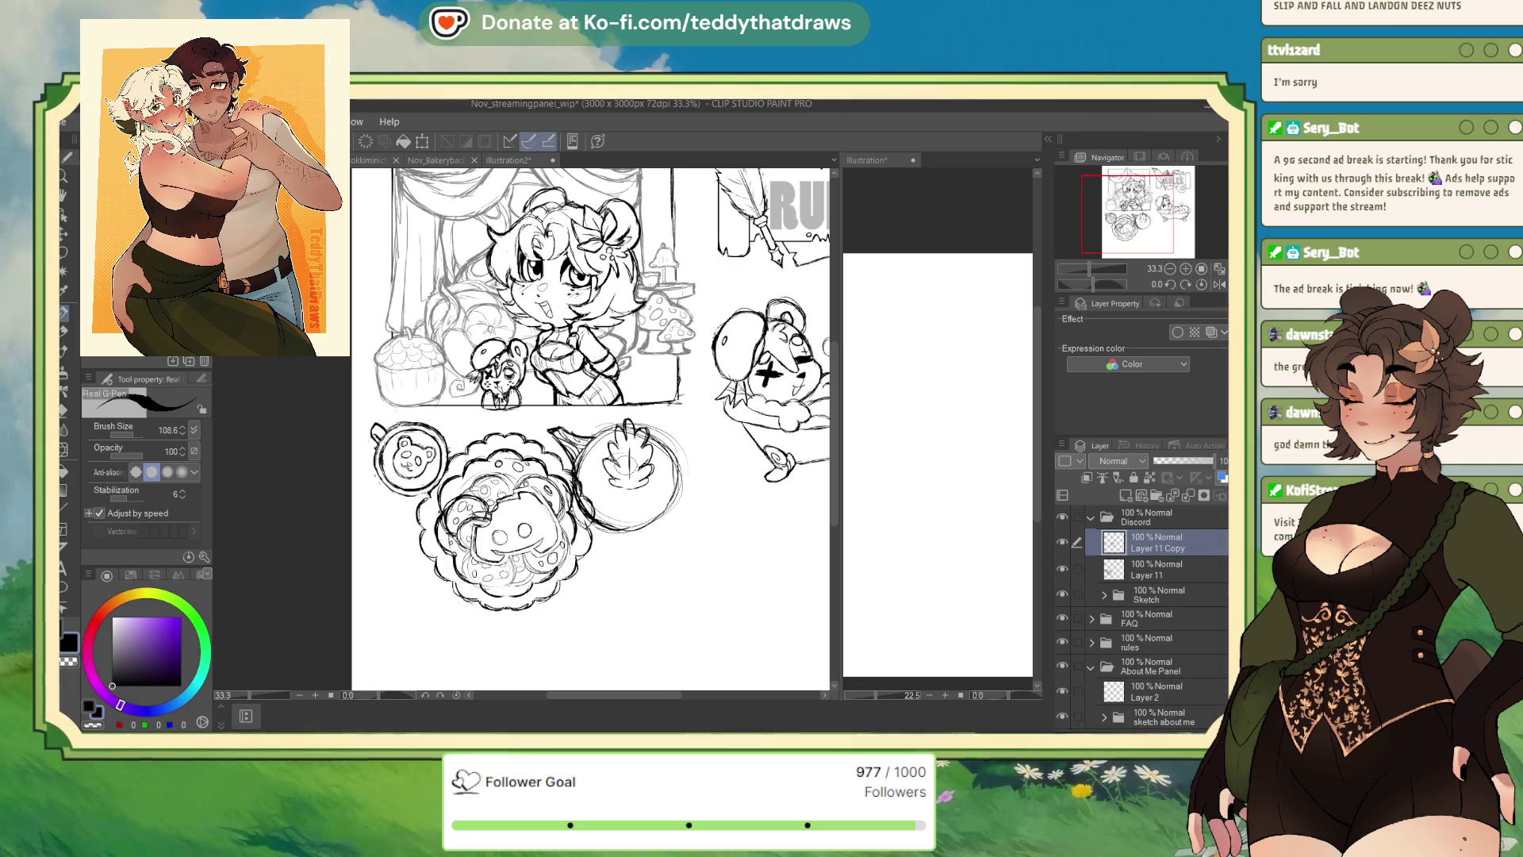
pyautogui.moveTo(615, 473); pyautogui.dragTo(651, 476)
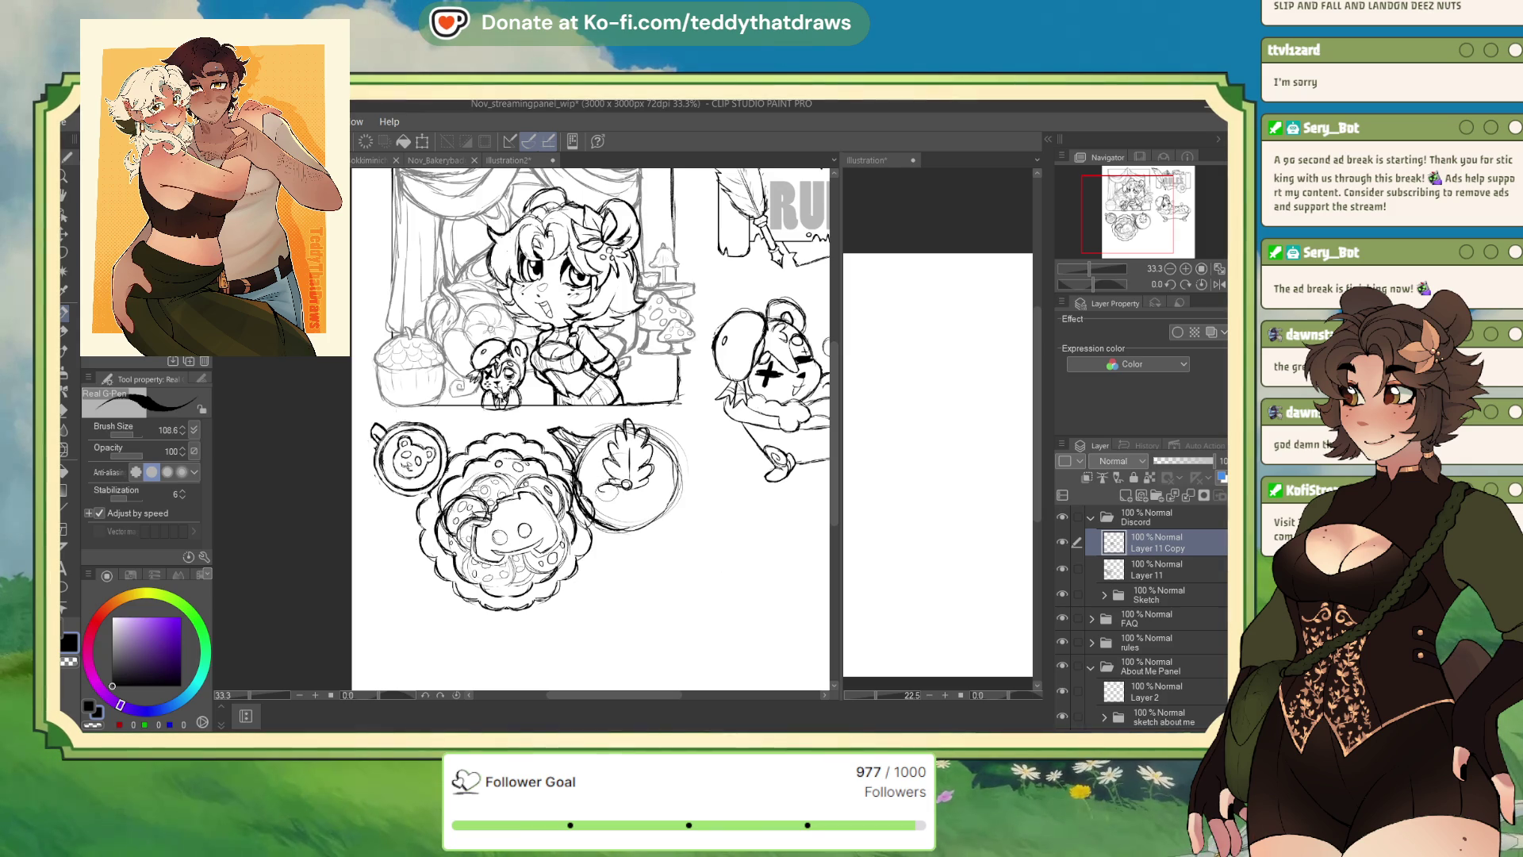
pyautogui.moveTo(607, 486); pyautogui.dragTo(584, 512)
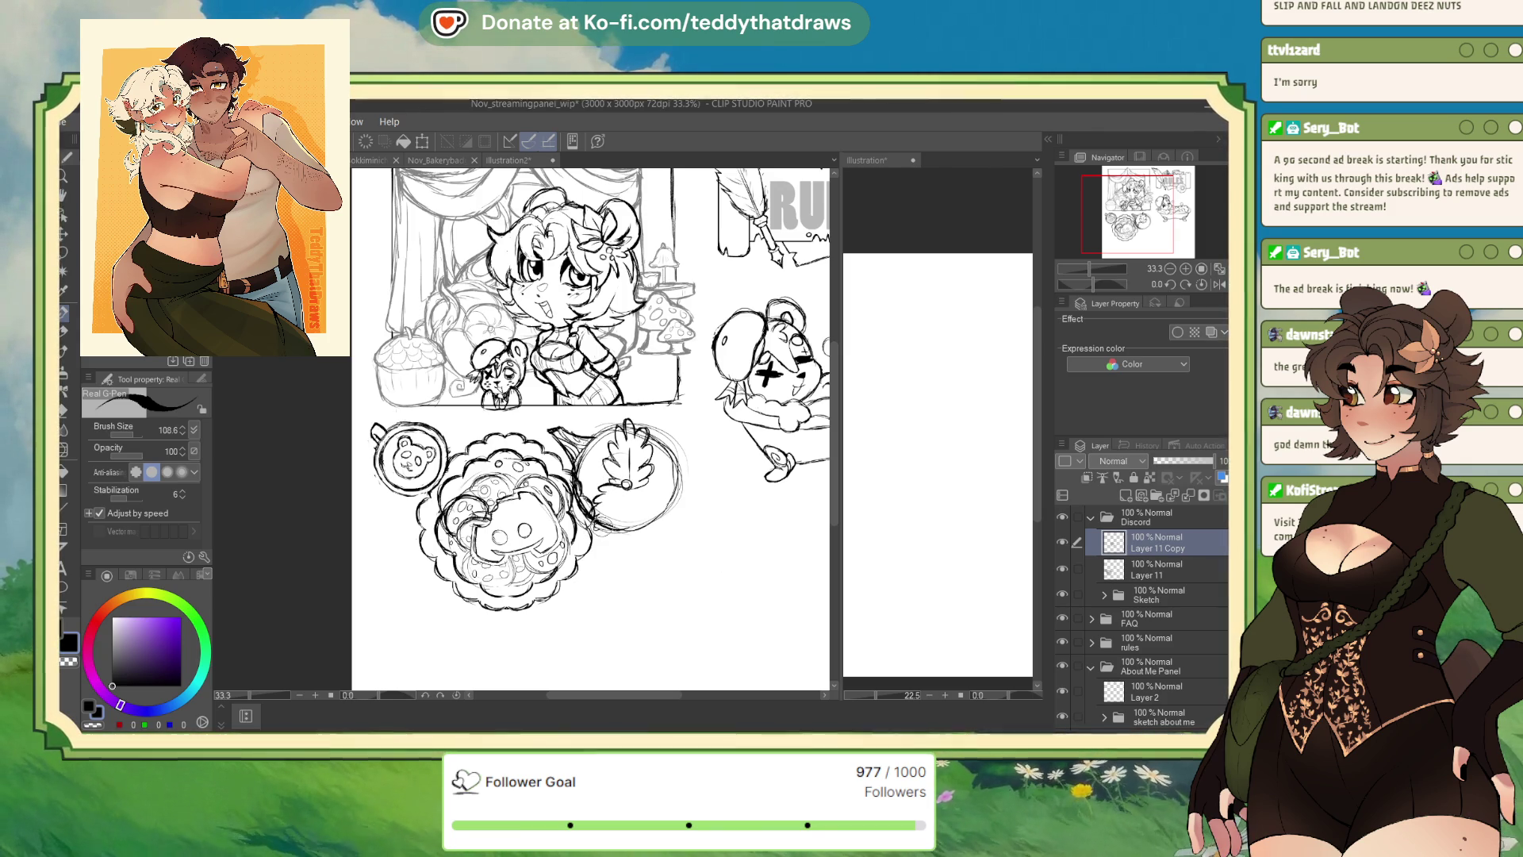
pyautogui.moveTo(603, 508); pyautogui.dragTo(627, 517)
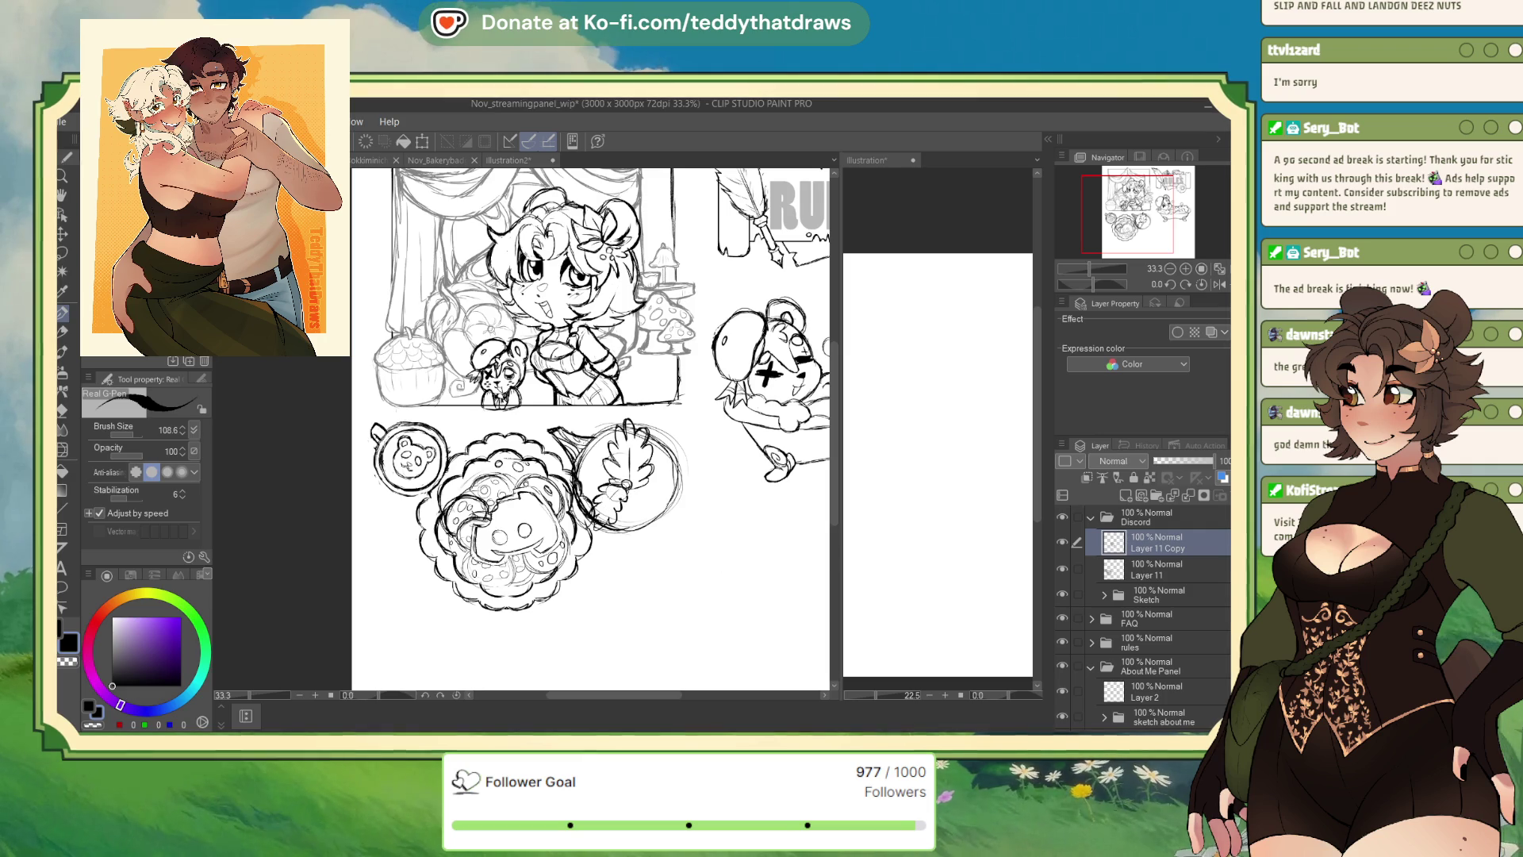
# Add dark detail strokes to the leaf in black, then rotate the canvas about 53.5 degrees
pyautogui.click(93, 724)
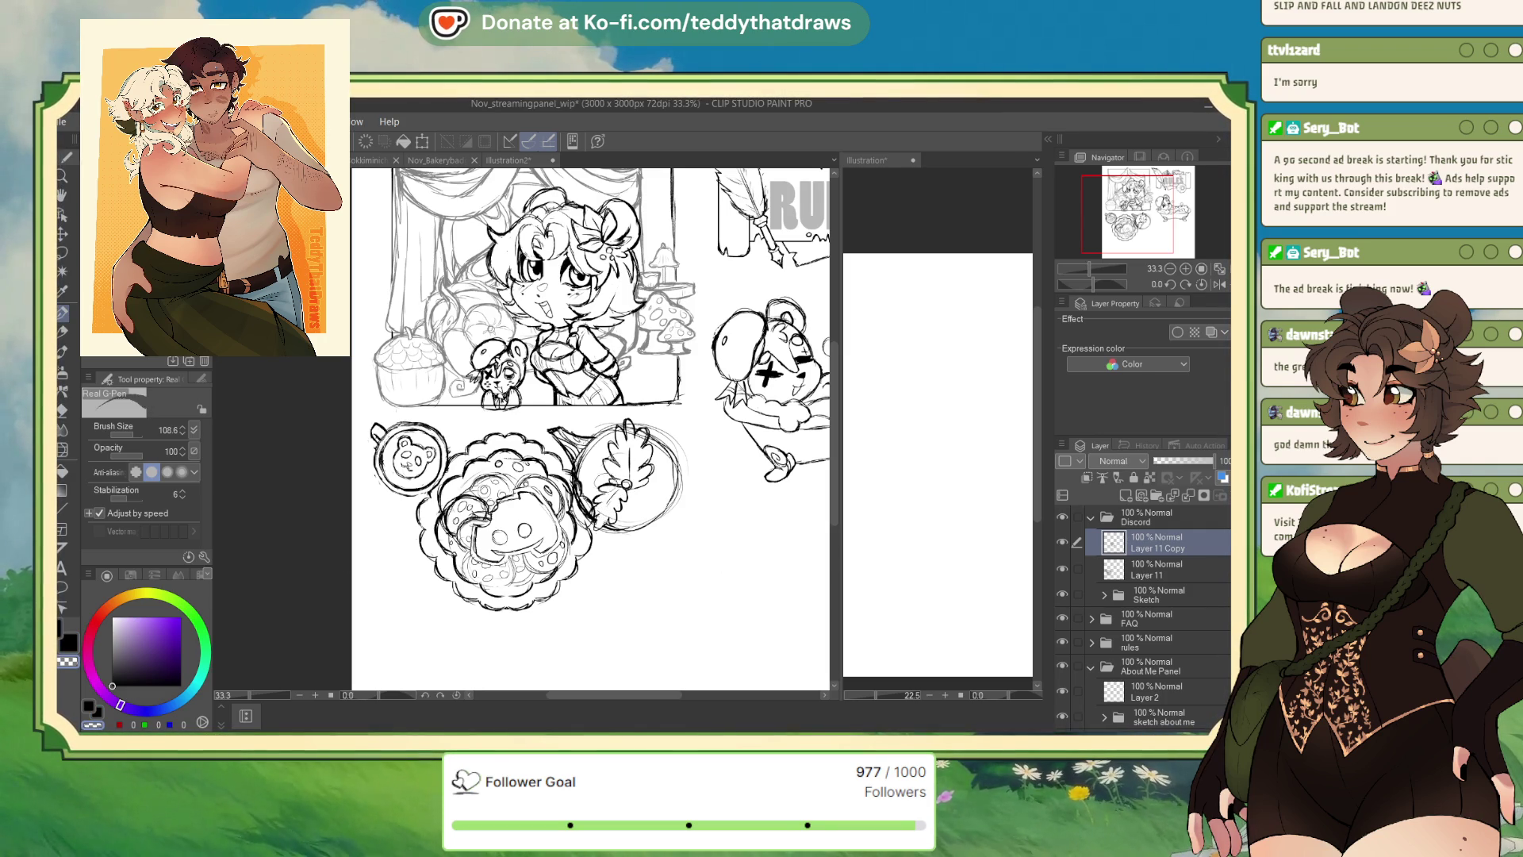
pyautogui.press('c')
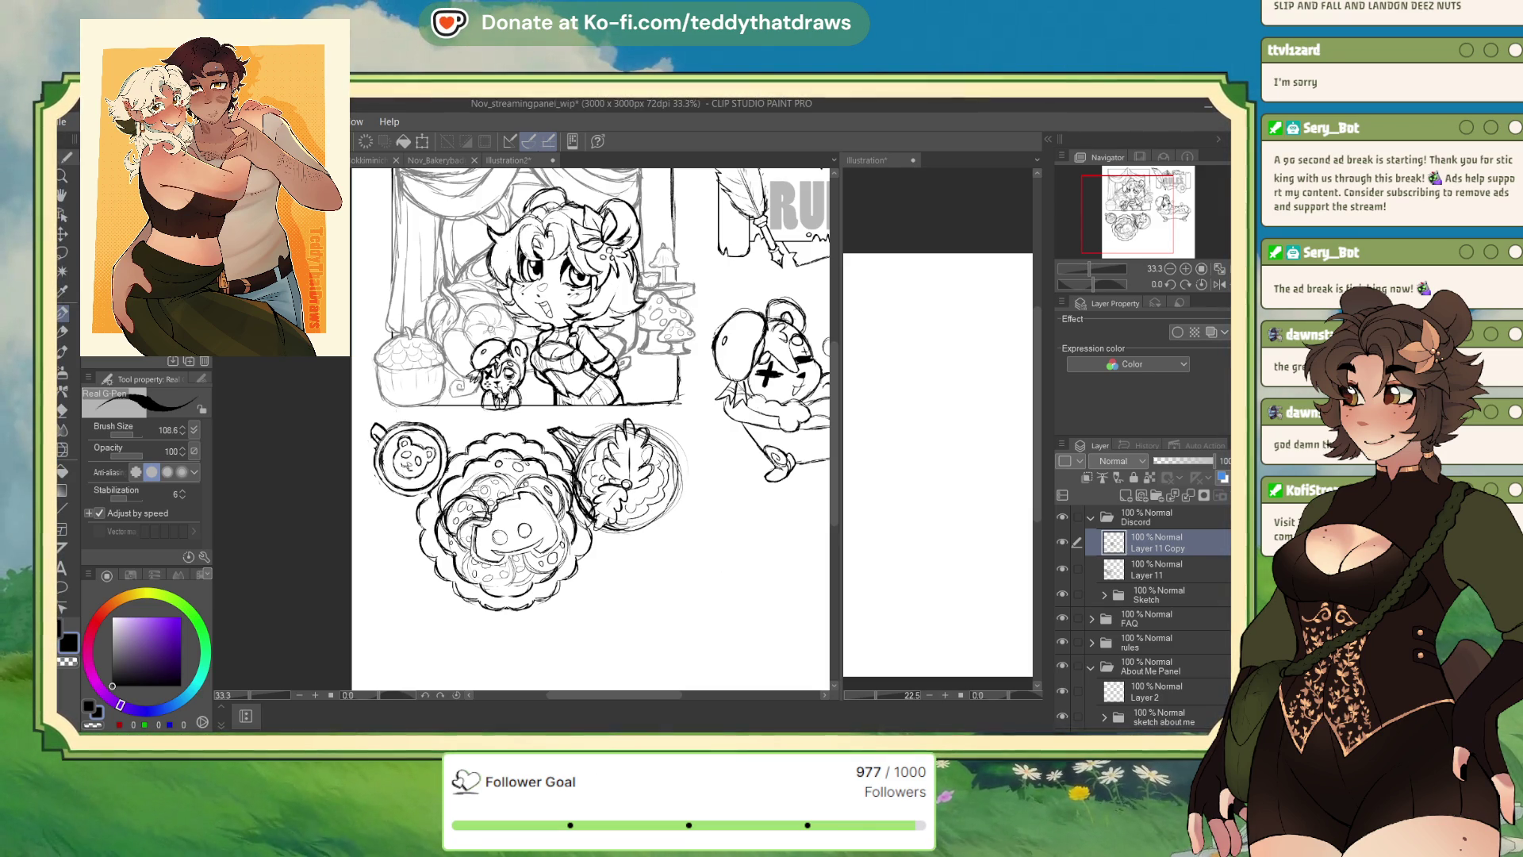
pyautogui.moveTo(660, 514); pyautogui.dragTo(605, 538)
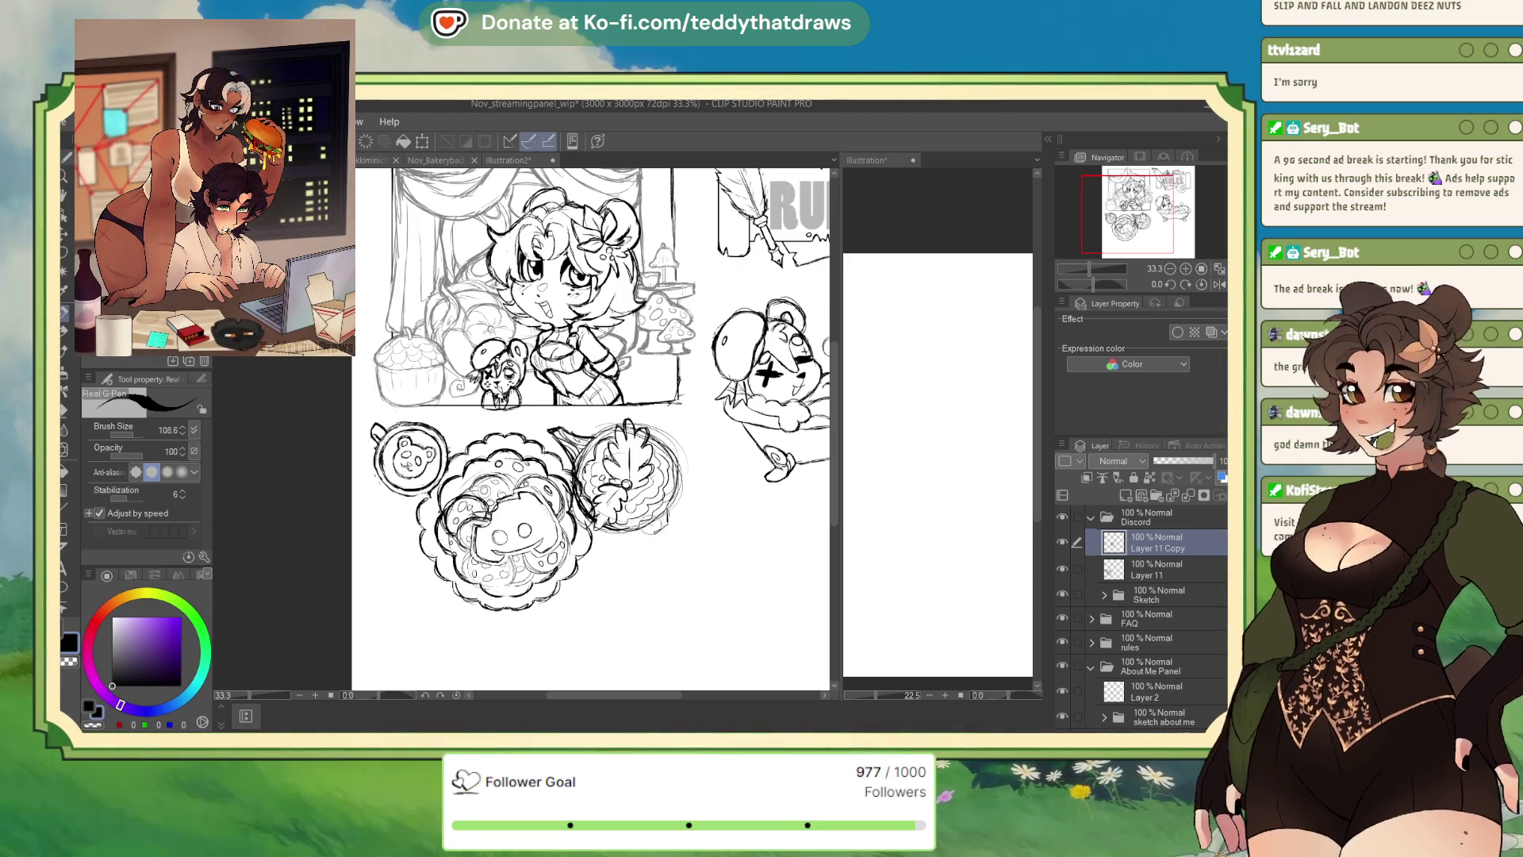
pyautogui.moveTo(670, 520); pyautogui.dragTo(657, 532)
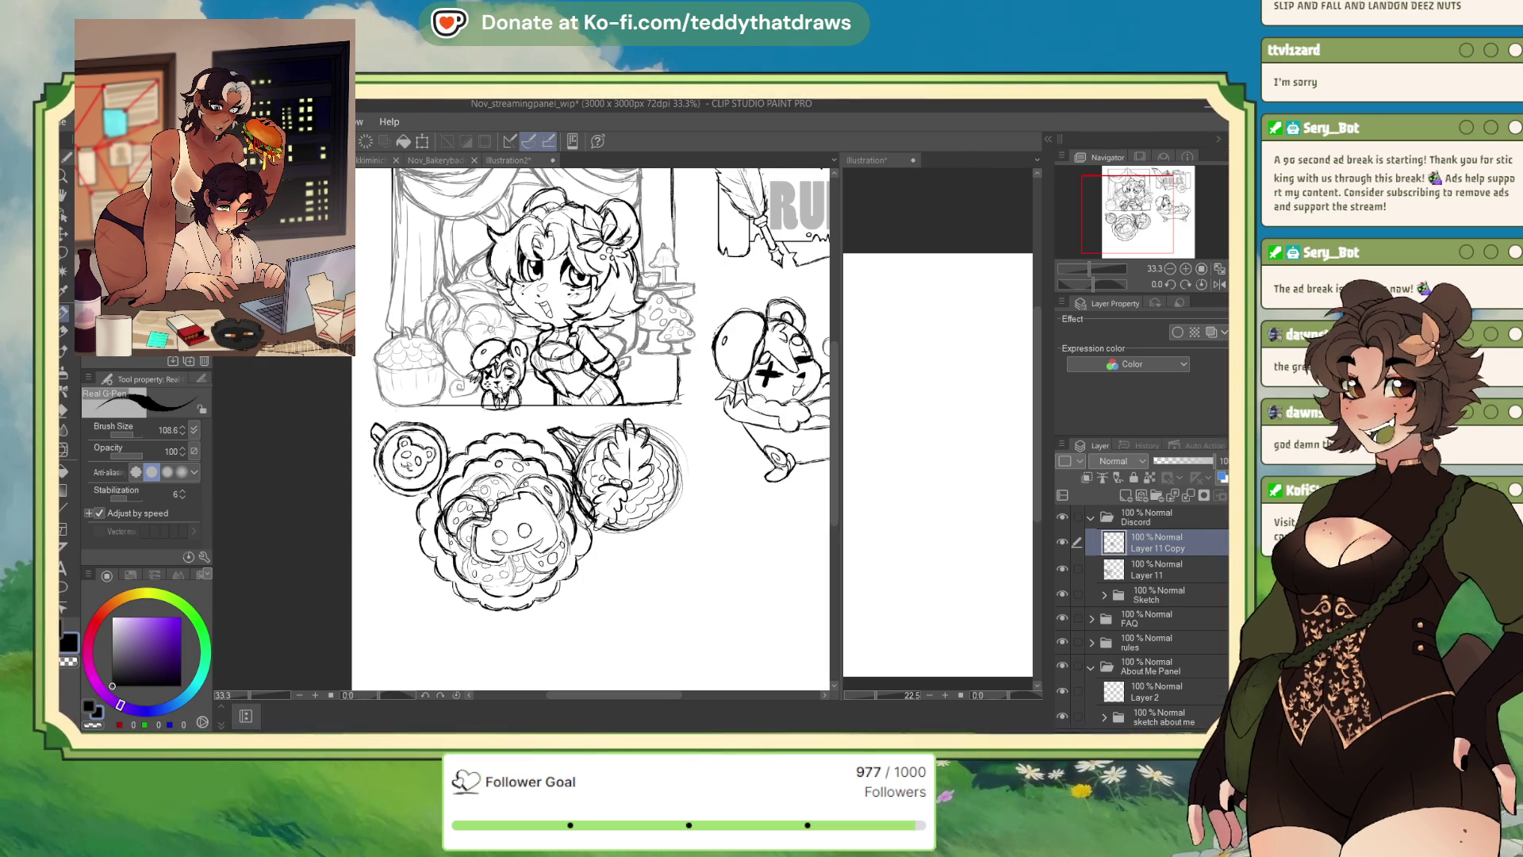
pyautogui.moveTo(686, 207); pyautogui.dragTo(1046, 304)
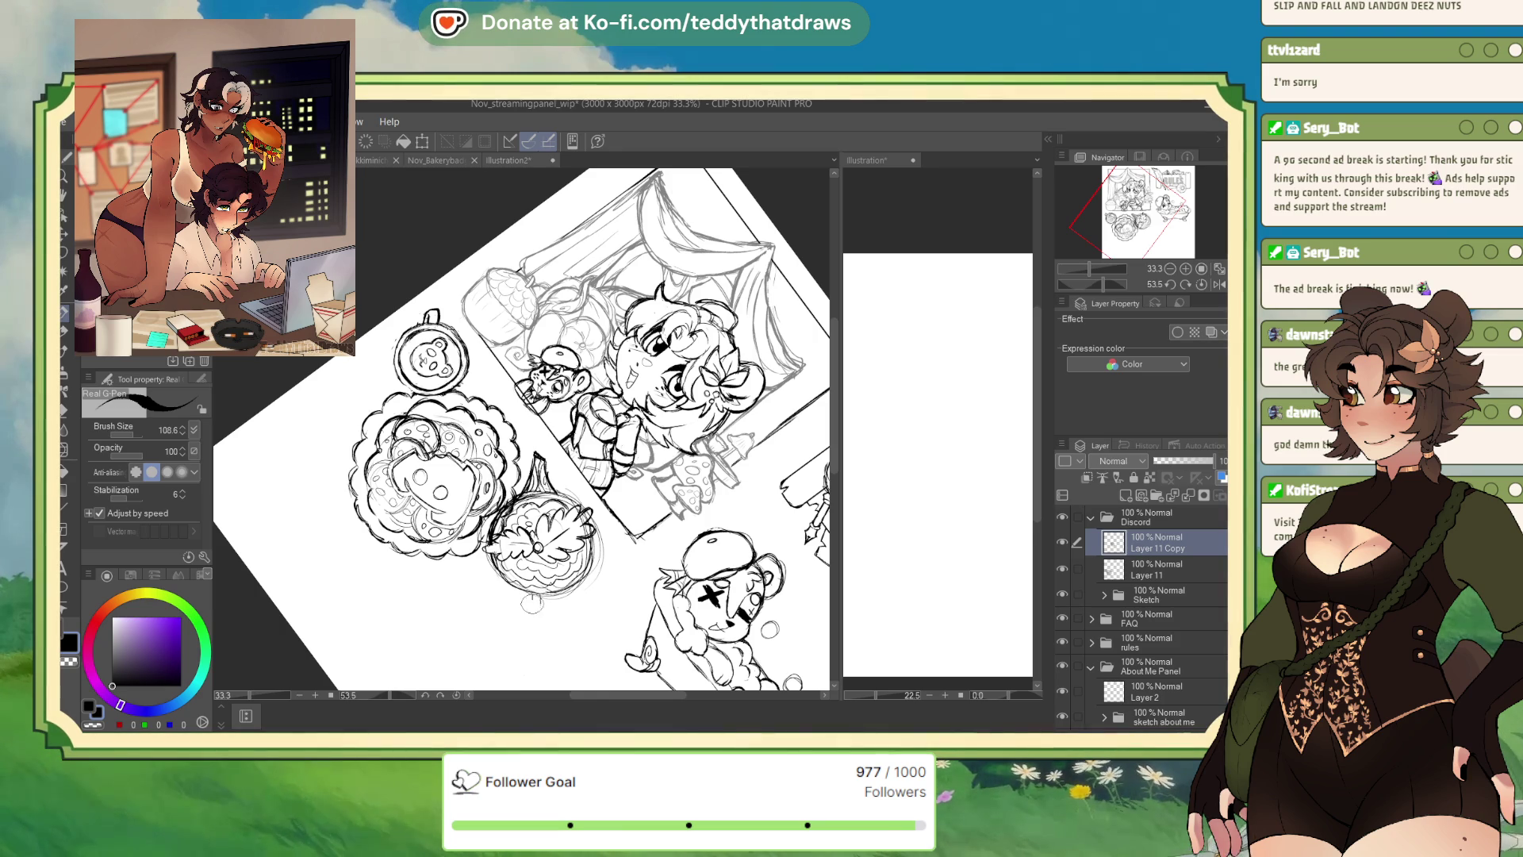
# Close the bottom of the cup with ink and reset the canvas rotation to 0
pyautogui.moveTo(533, 596); pyautogui.dragTo(541, 613)
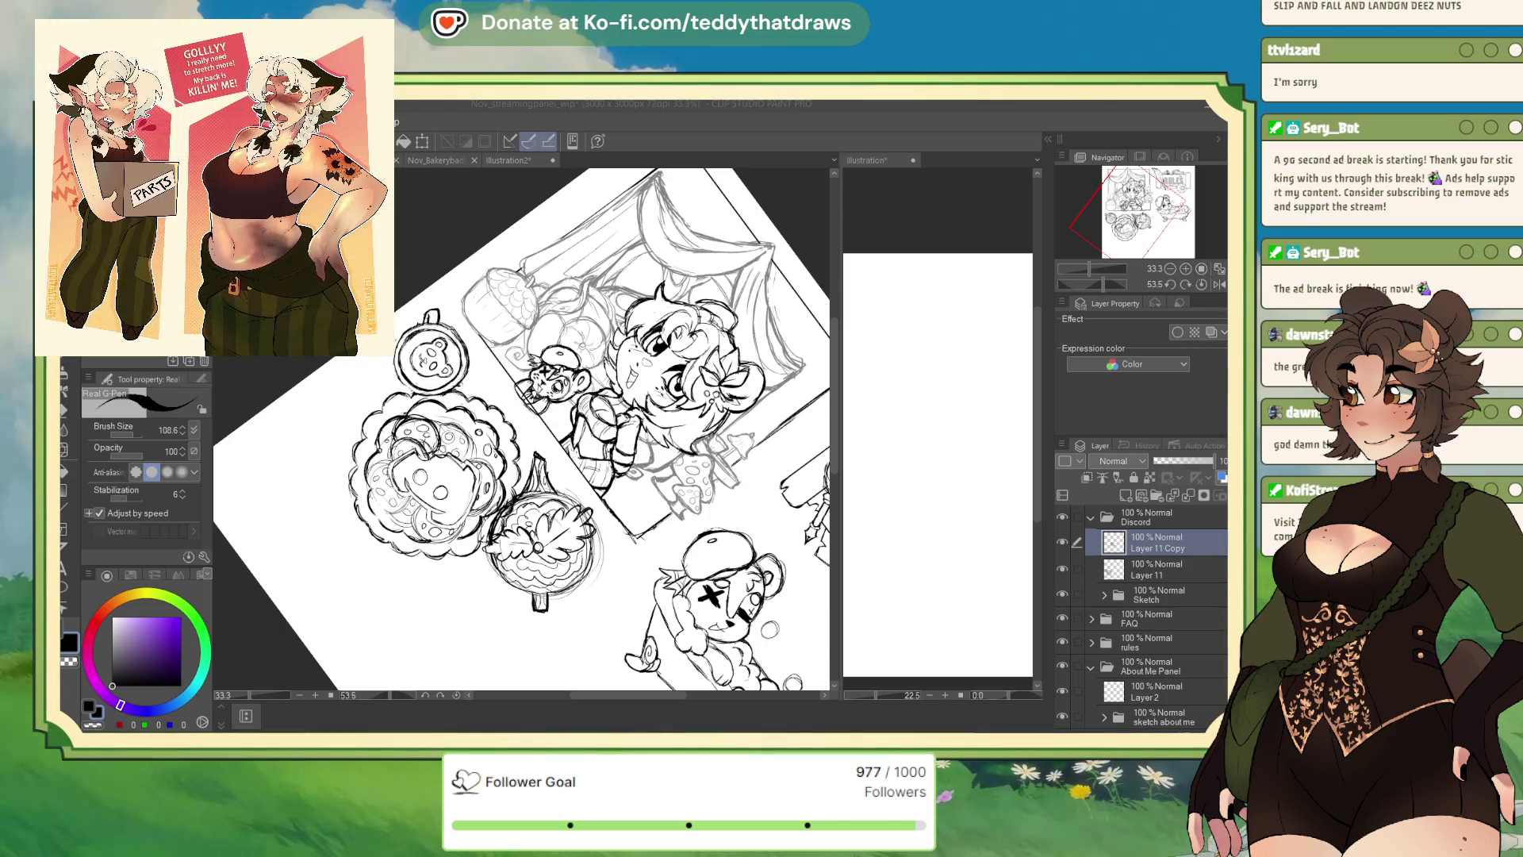
pyautogui.click(1192, 270)
pyautogui.click(1202, 284)
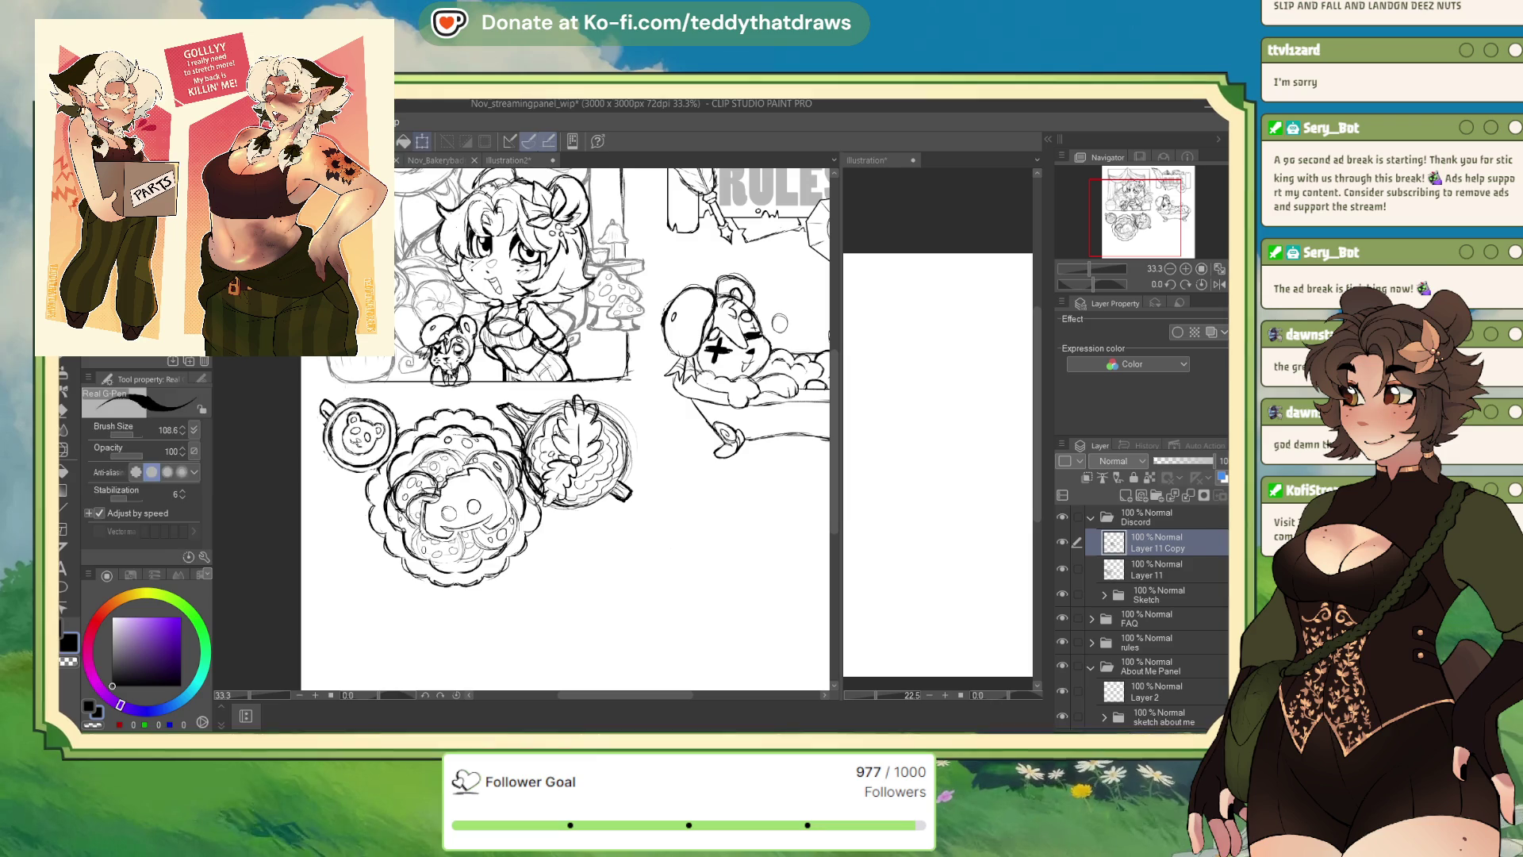
# Rotate the pie sketch on Layer 11 Copy slightly, then switch back to Layer 11
pyautogui.click(422, 142)
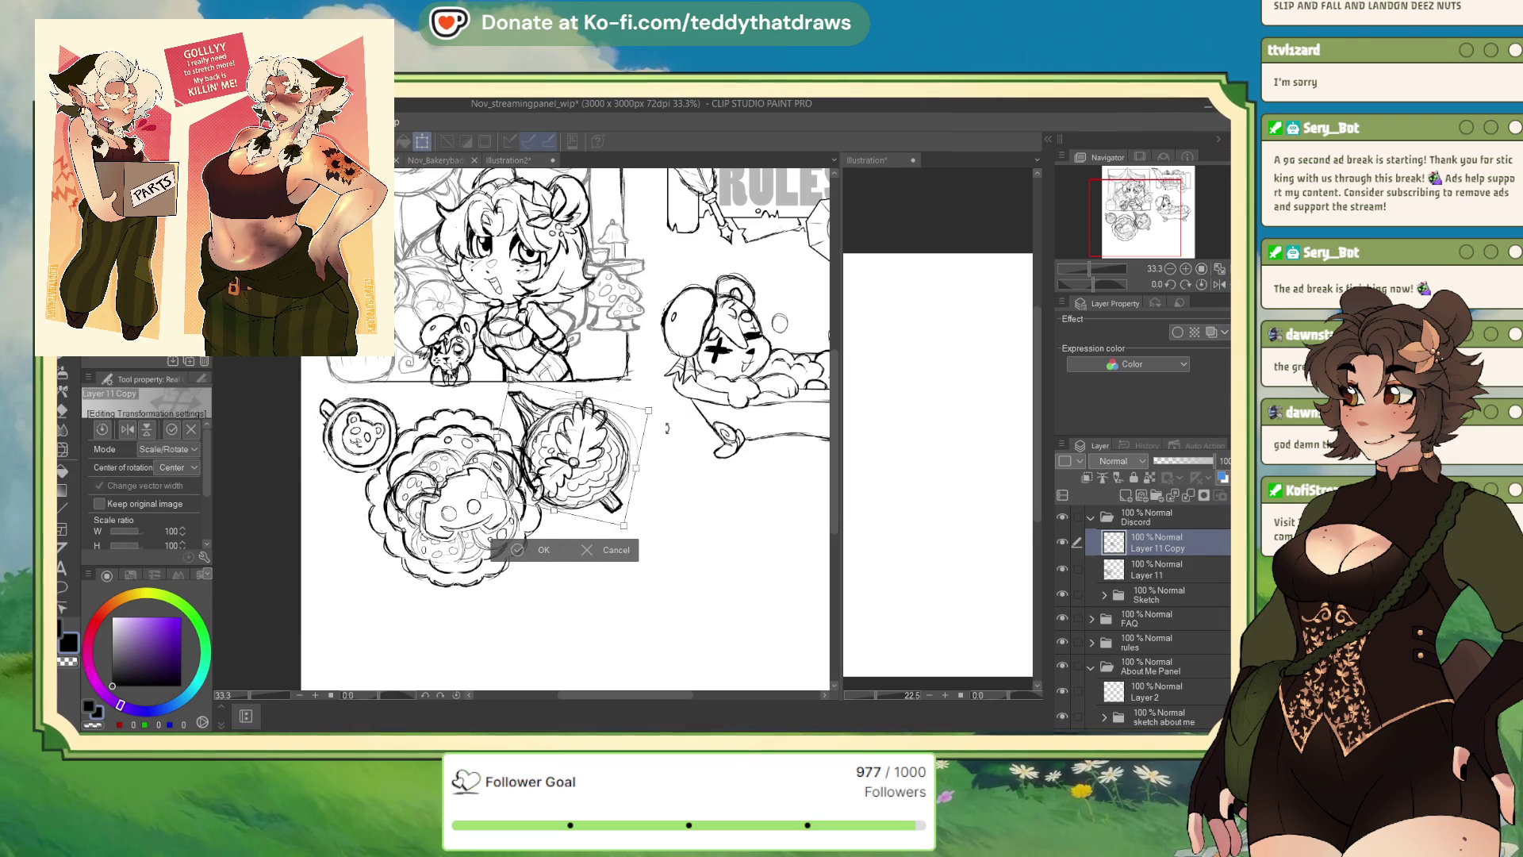
pyautogui.moveTo(665, 437); pyautogui.dragTo(662, 444)
pyautogui.click(536, 553)
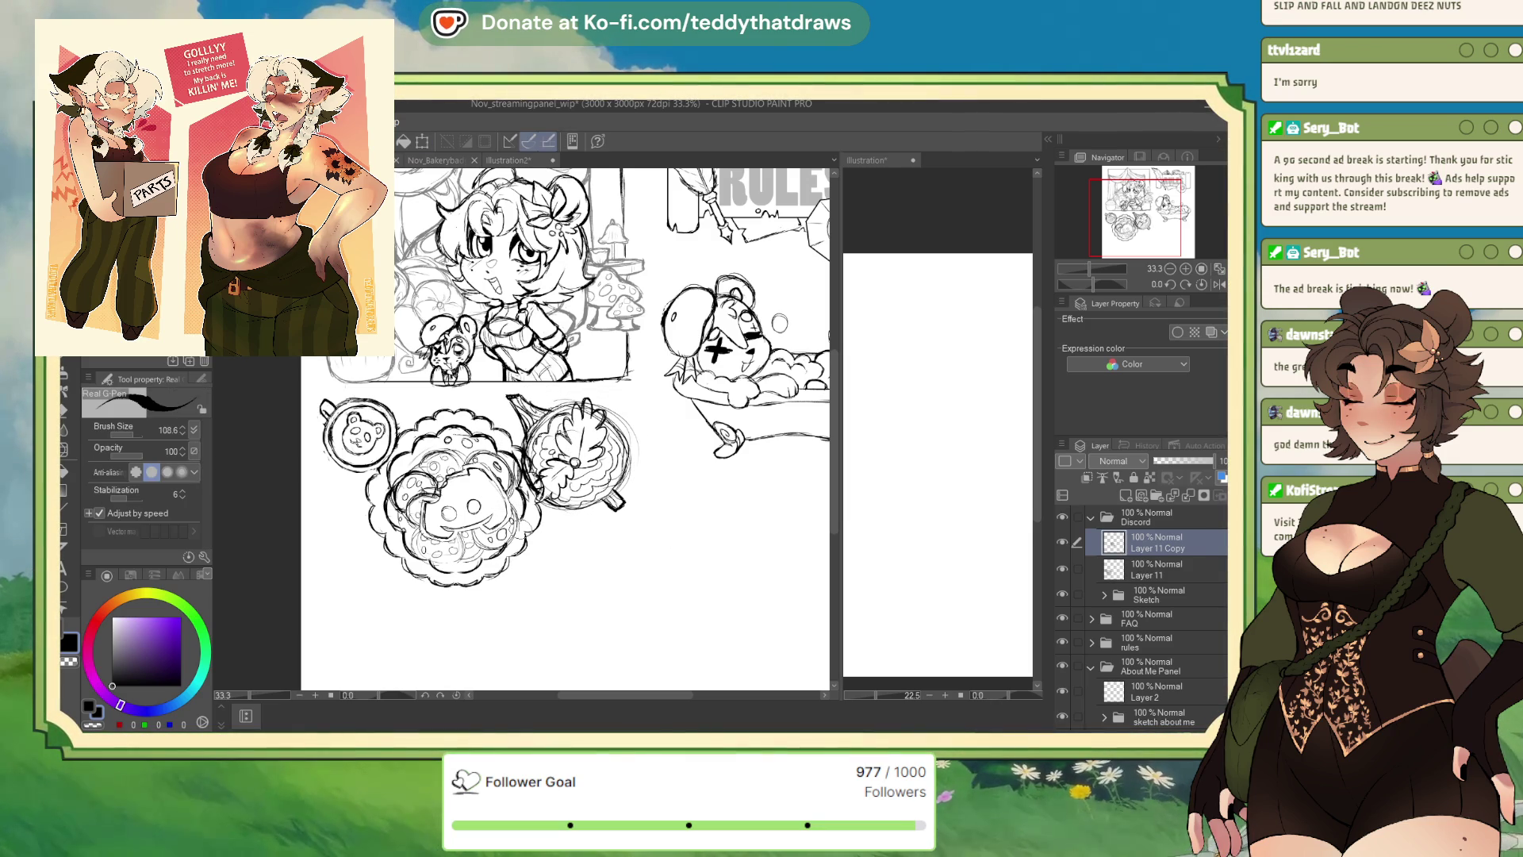
pyautogui.hotkey('alt', '[')
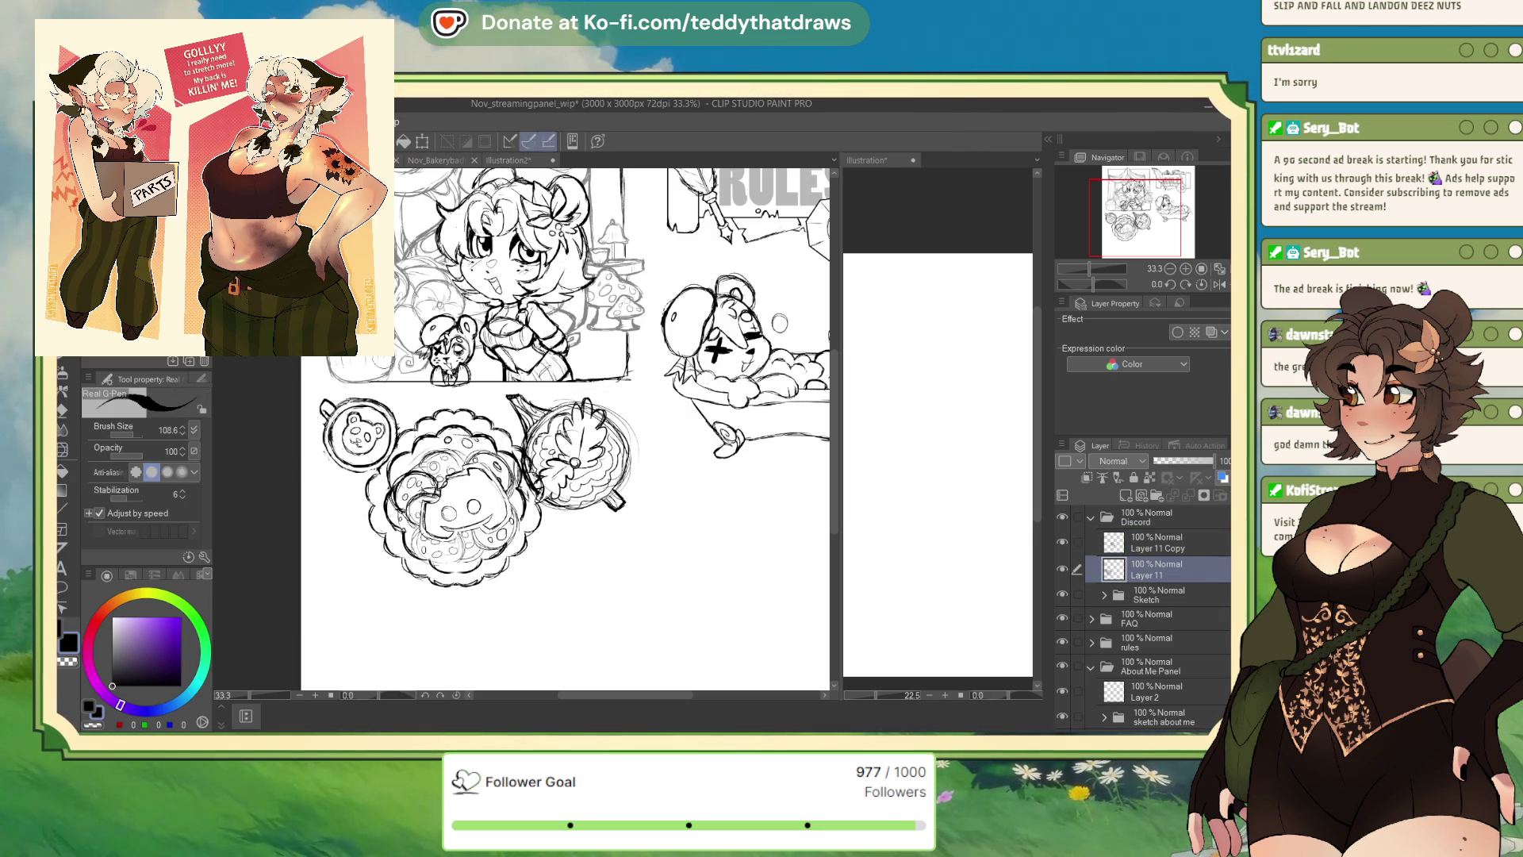
pyautogui.scroll(-3, 603, 428)
pyautogui.scroll(1, 603, 381)
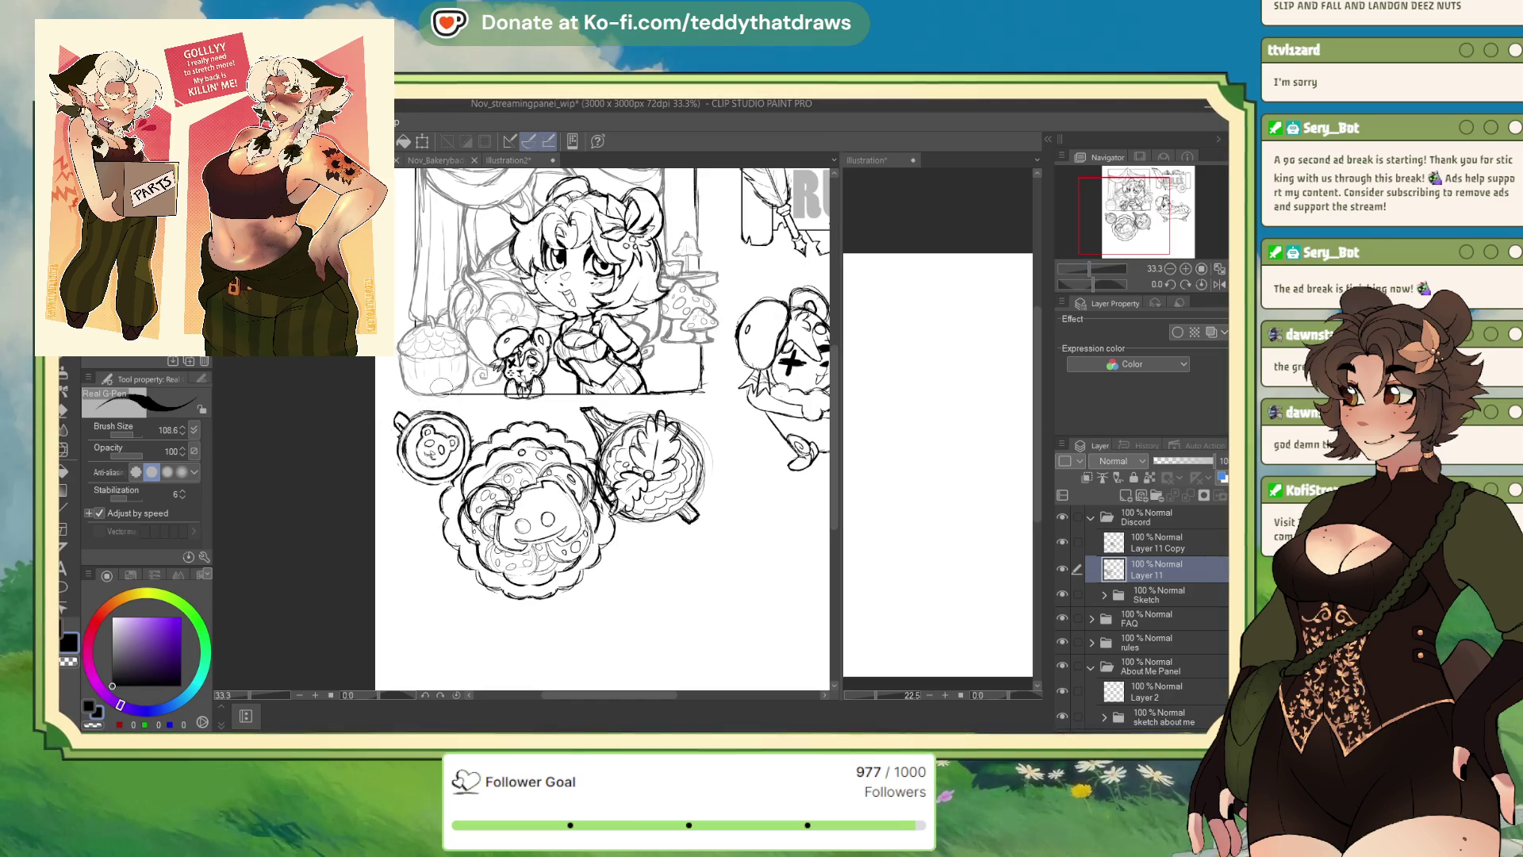
pyautogui.scroll(-1, 476, 519)
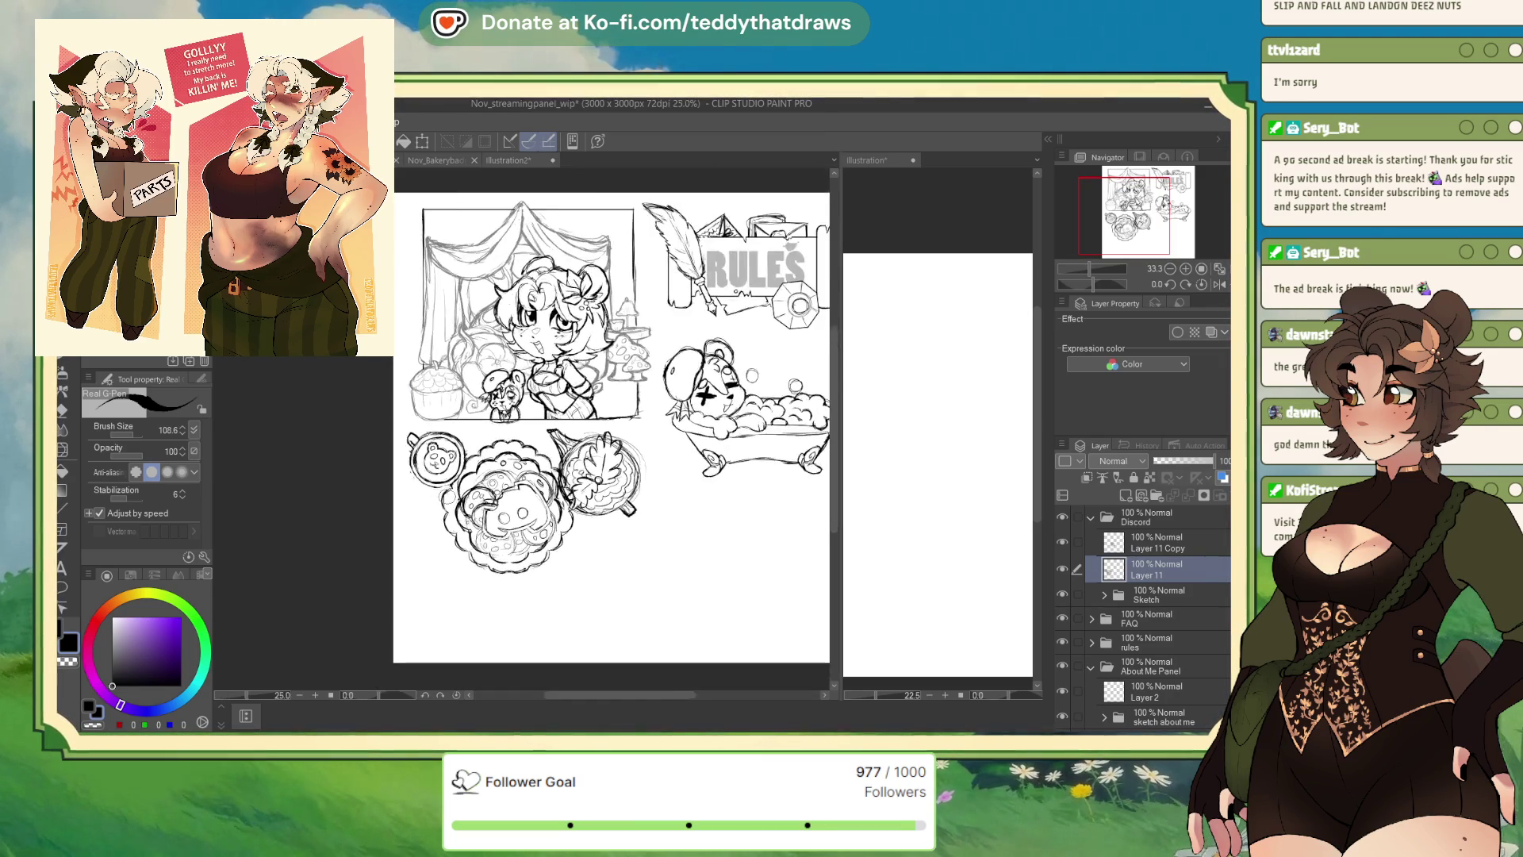
pyautogui.scroll(2, 476, 520)
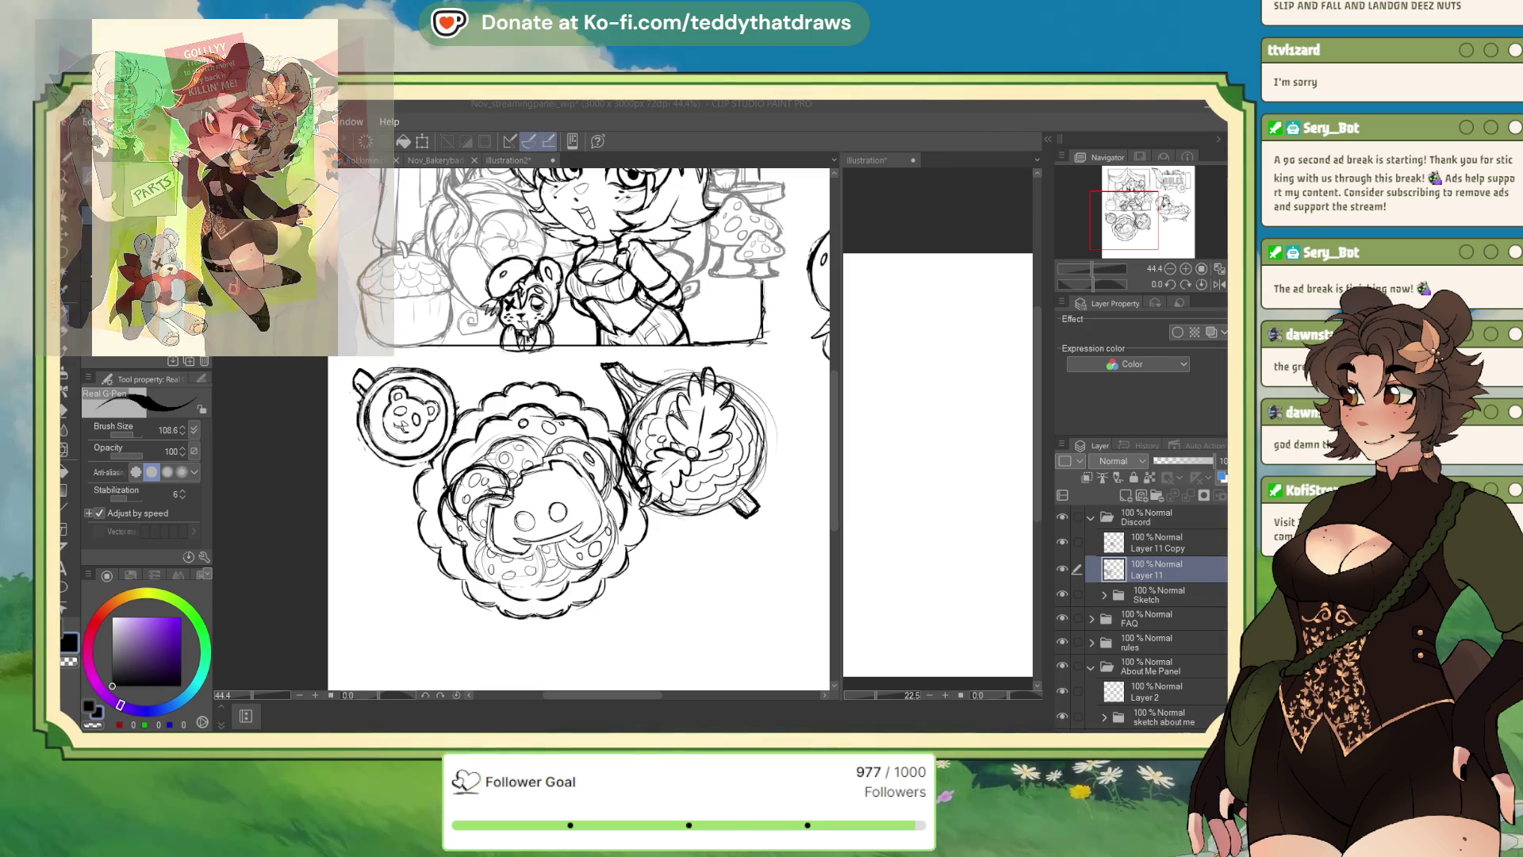
# Select the Discord layer group and apply a transform to it
pyautogui.scroll(-5, 579, 428)
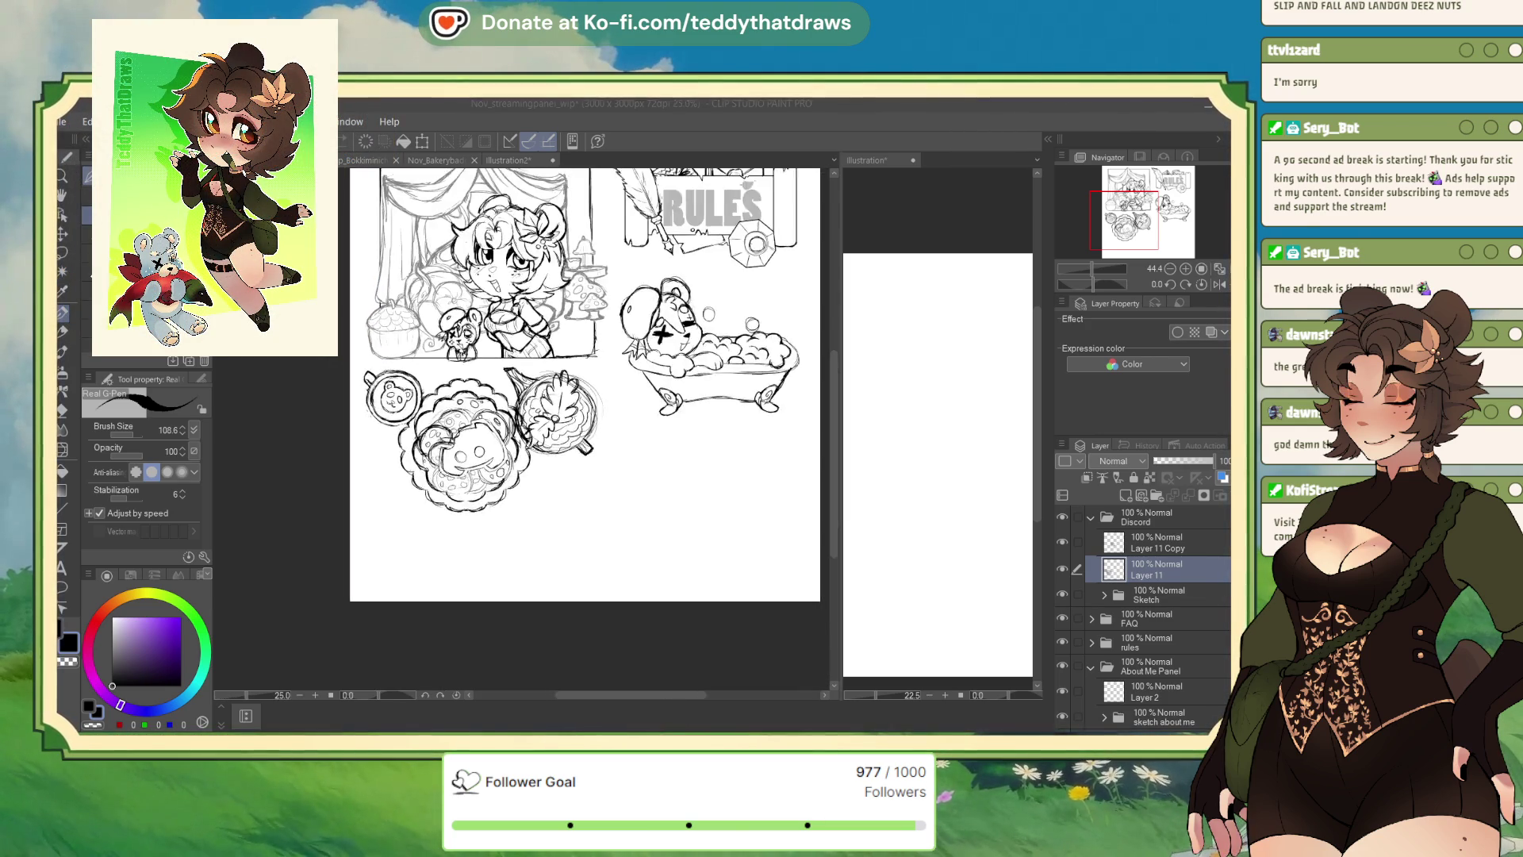
pyautogui.scroll(2, 493, 397)
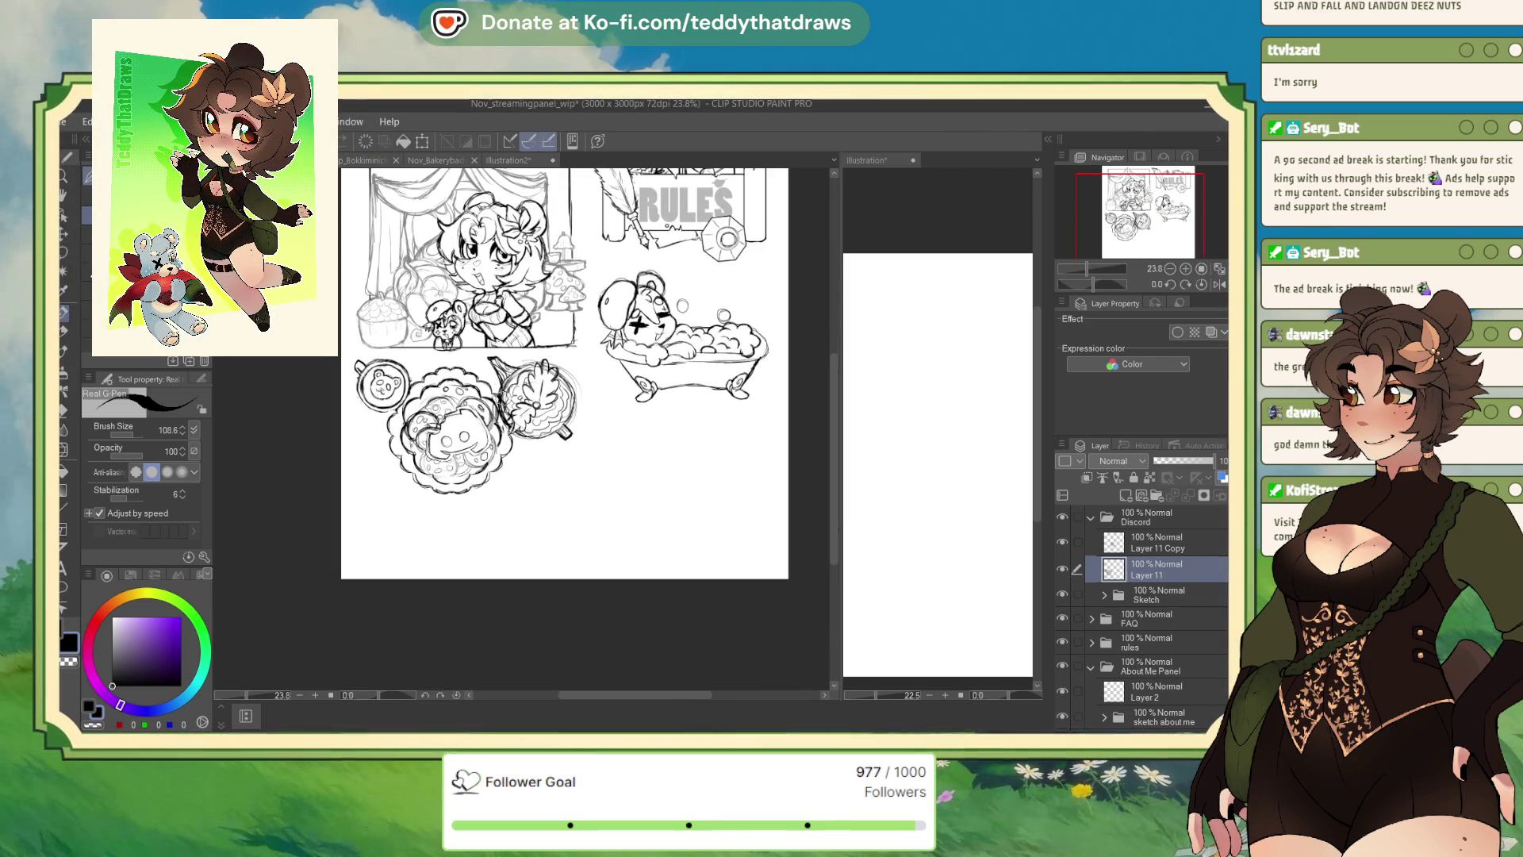
pyautogui.click(1151, 517)
pyautogui.hotkey('ctrl', 't')
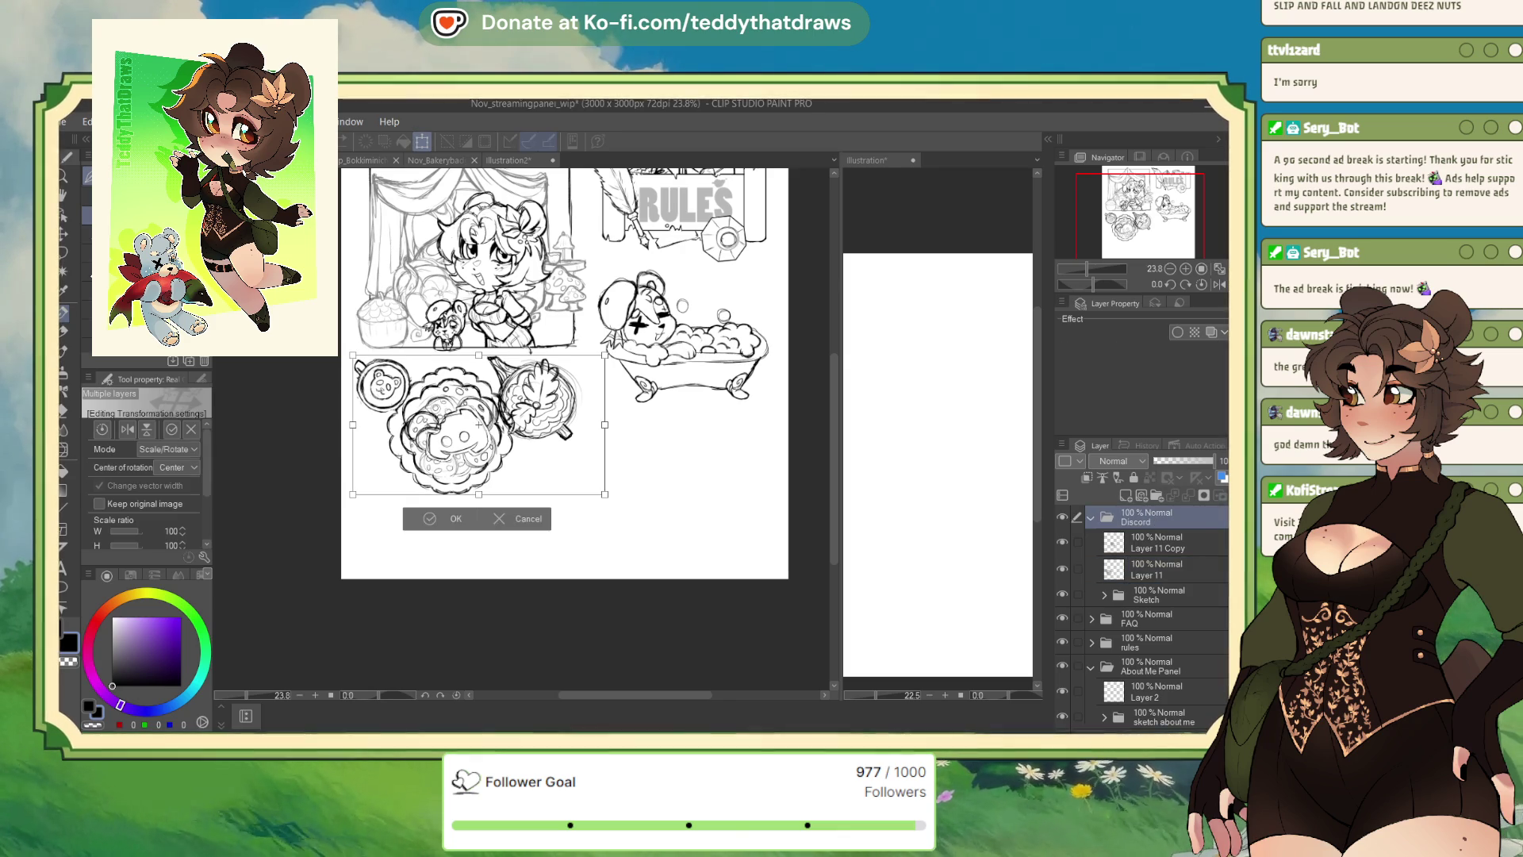
pyautogui.click(439, 530)
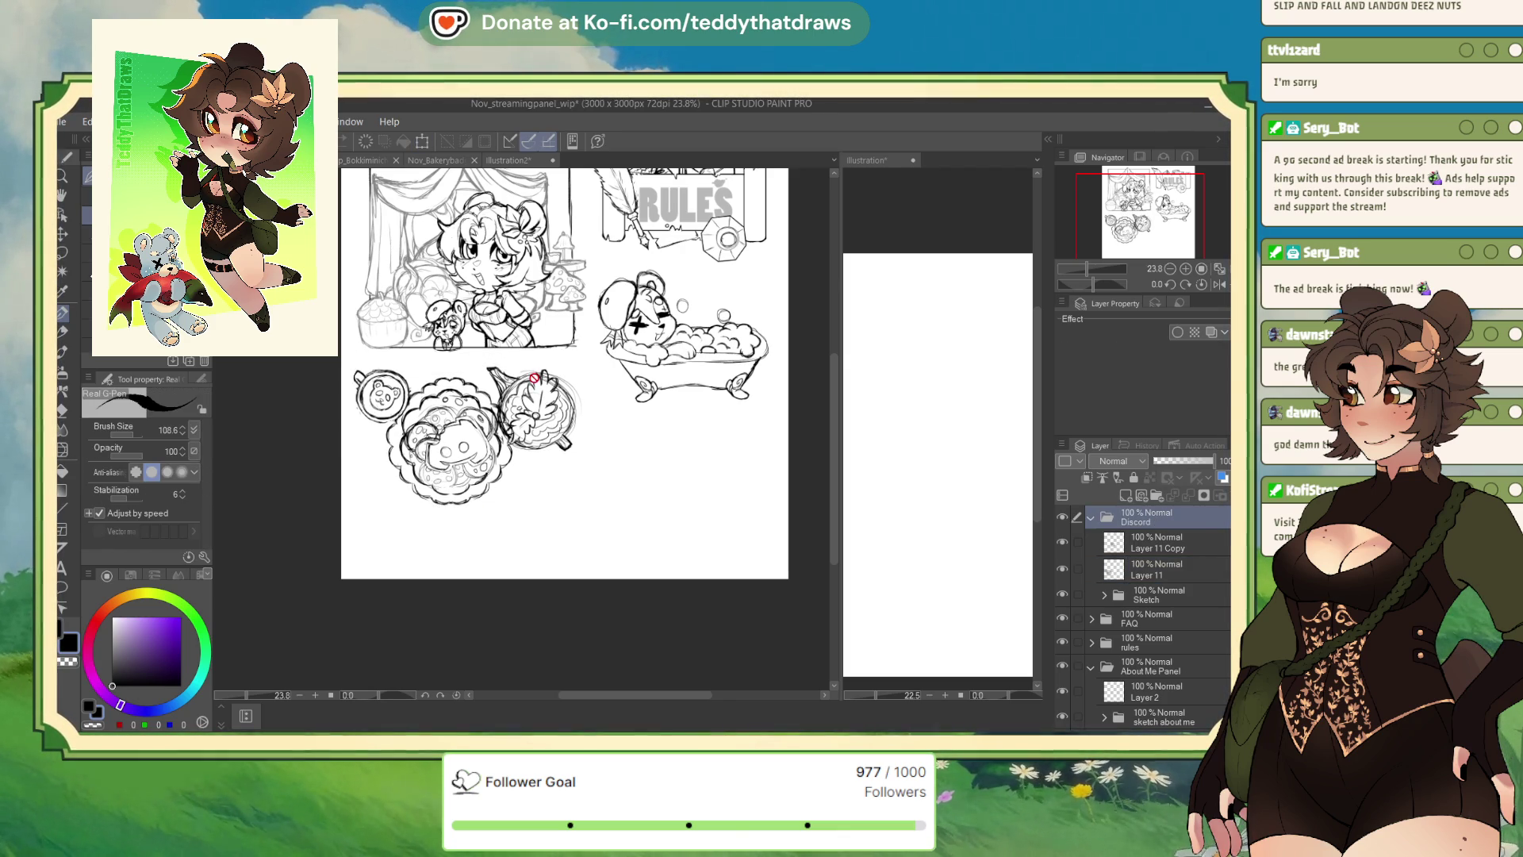
# Add a new blank layer to the Discord group and touch up the pie's leaf on Layer 11
pyautogui.scroll(2, 467, 370)
pyautogui.hotkey('ctrl', 'shift', 'n')
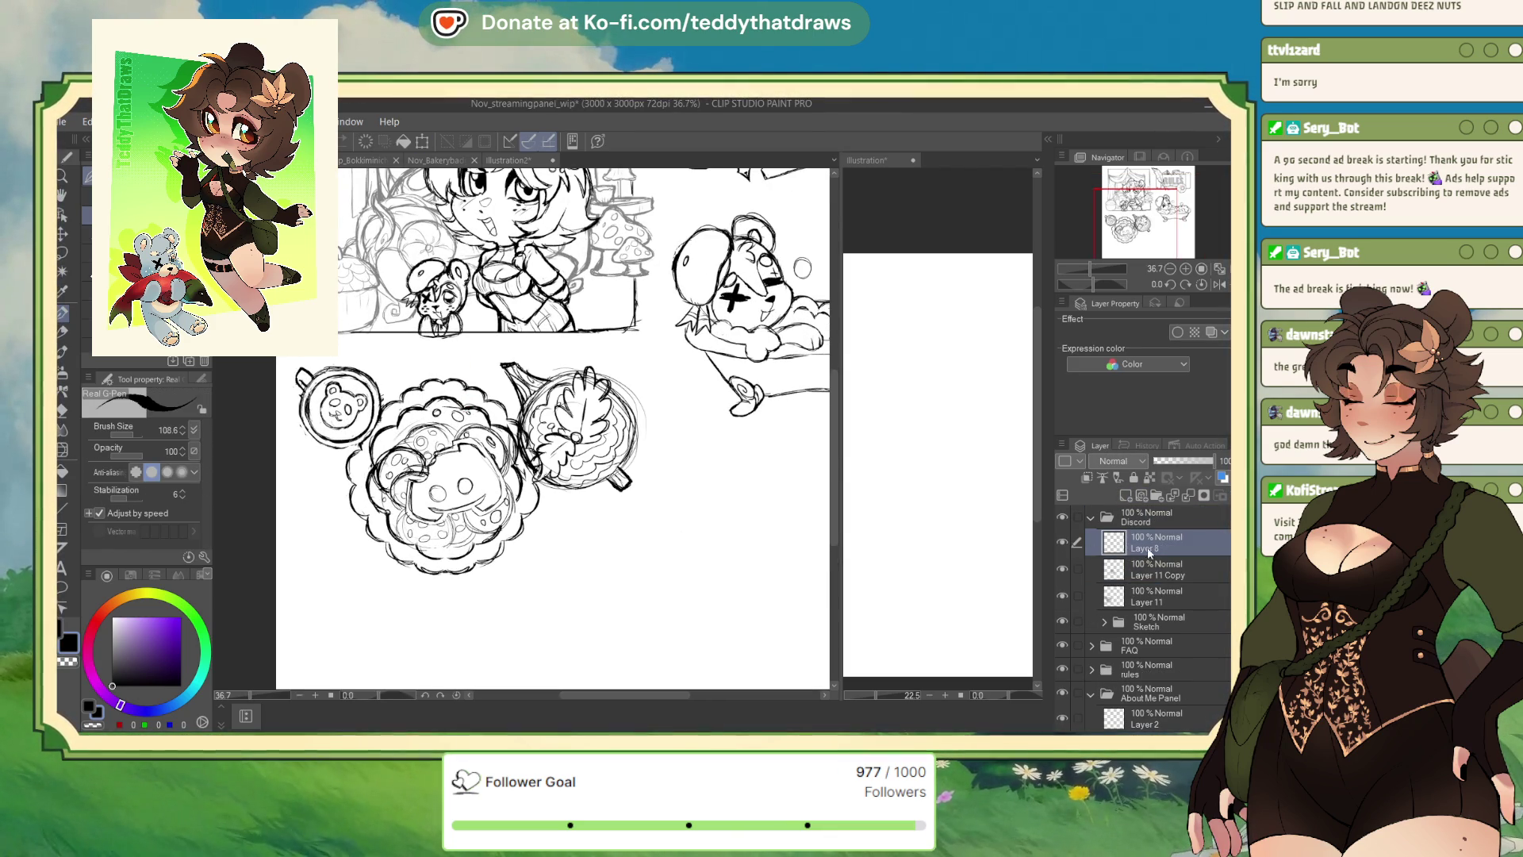
pyautogui.click(1148, 570)
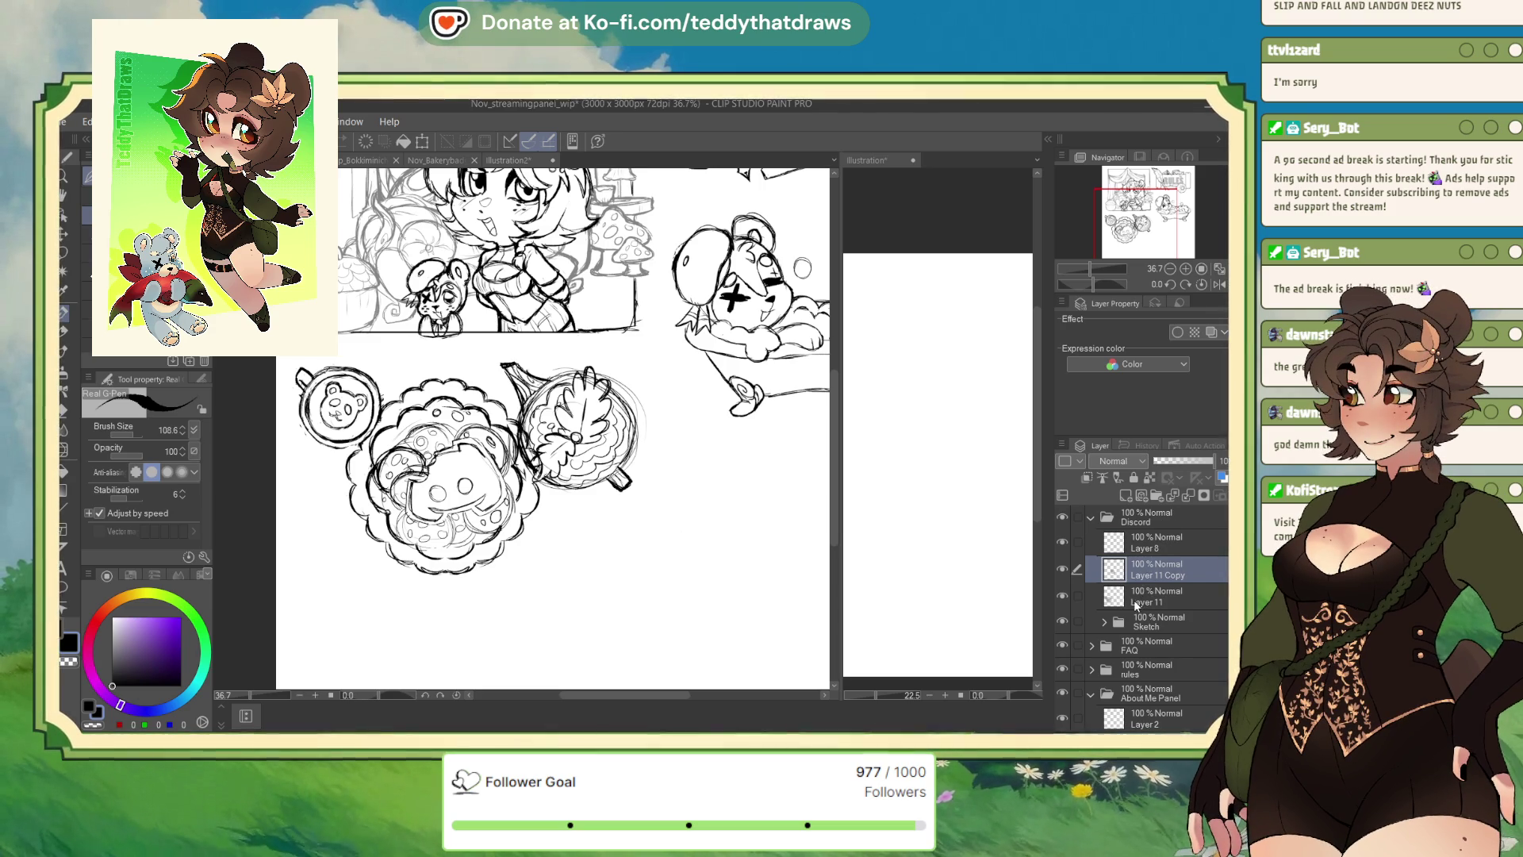
pyautogui.click(1148, 591)
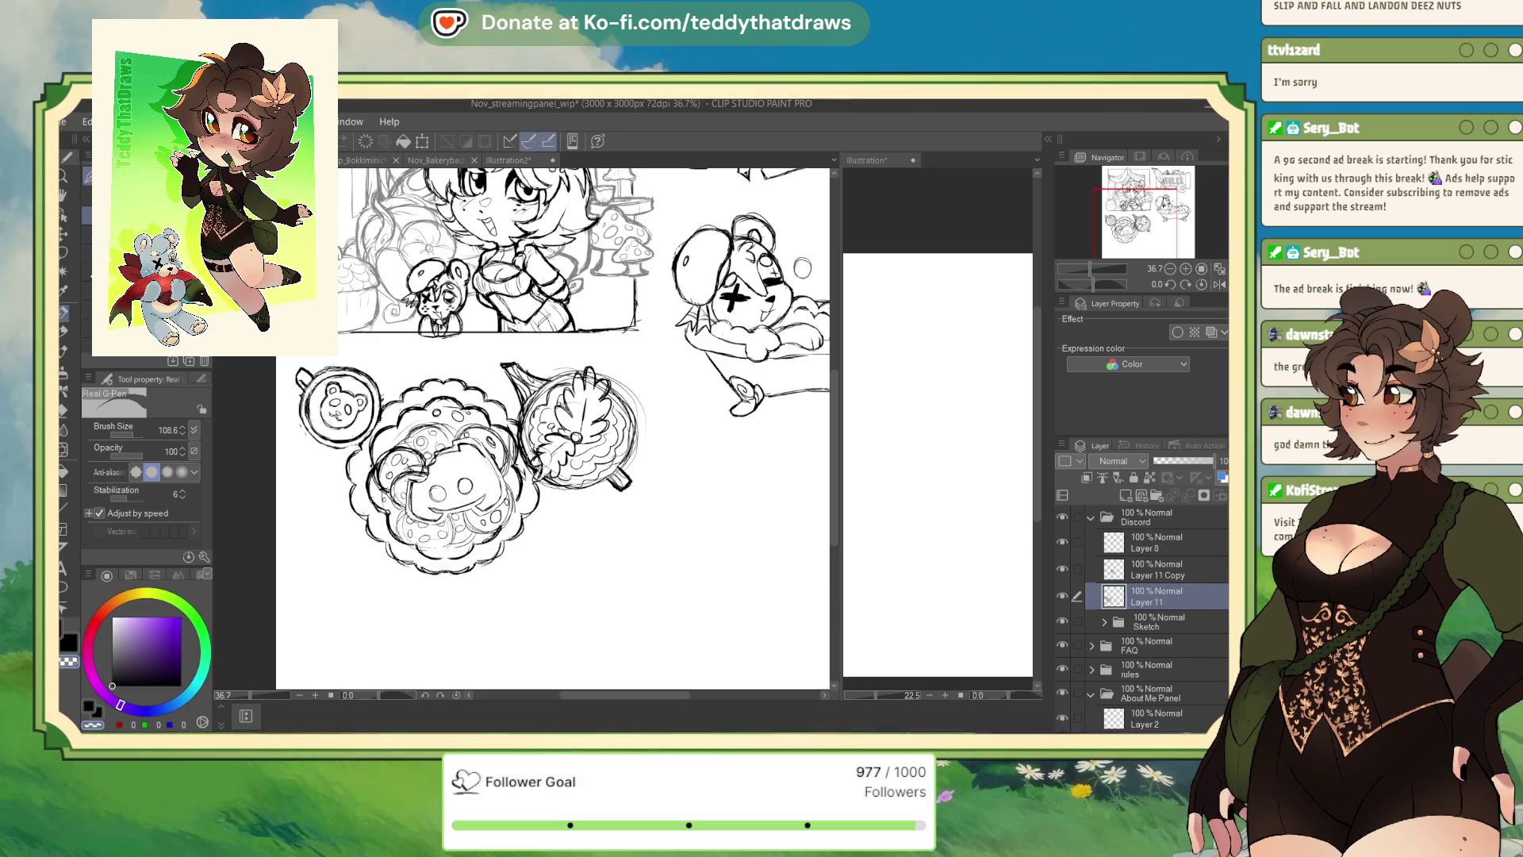
pyautogui.moveTo(530, 476); pyautogui.dragTo(557, 459)
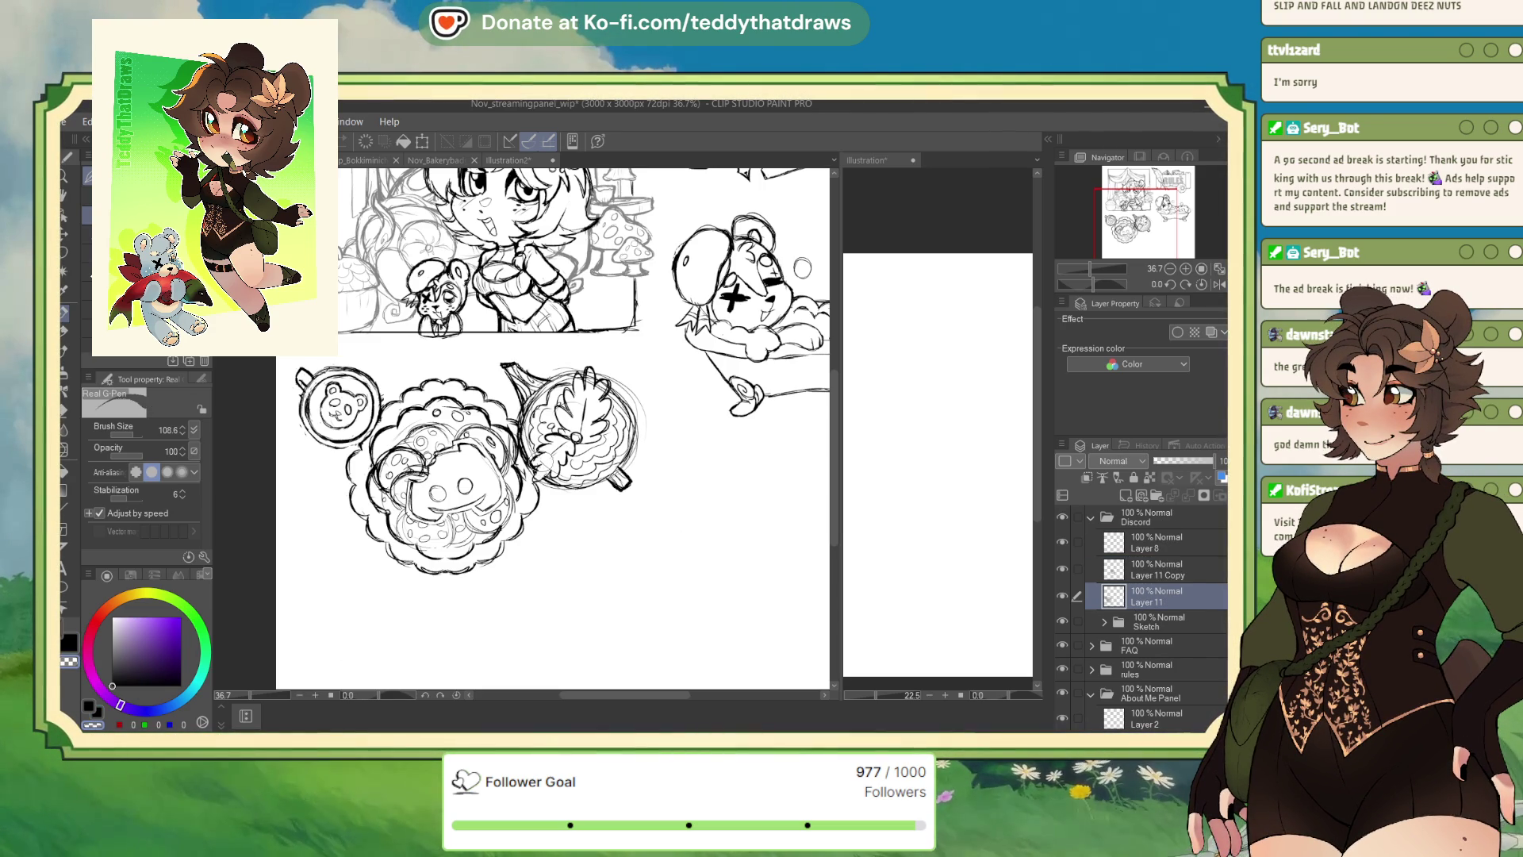
# Remove the duplicate Layer 11 Copy and keep black as the drawing colour
pyautogui.click(1143, 568)
pyautogui.hotkey('ctrl', 'e')
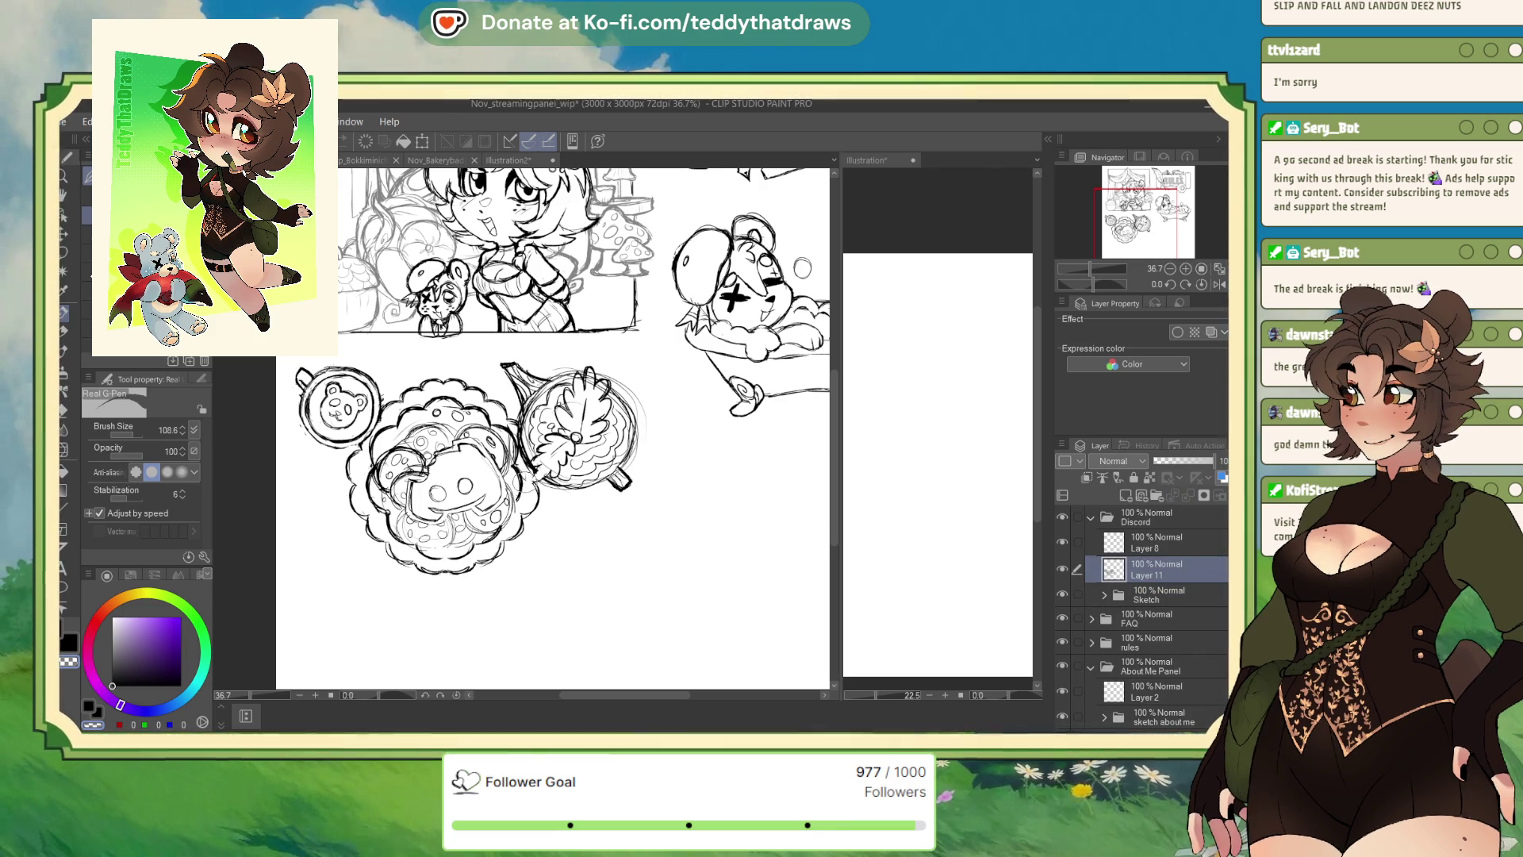
pyautogui.click(138, 652)
pyautogui.click(112, 685)
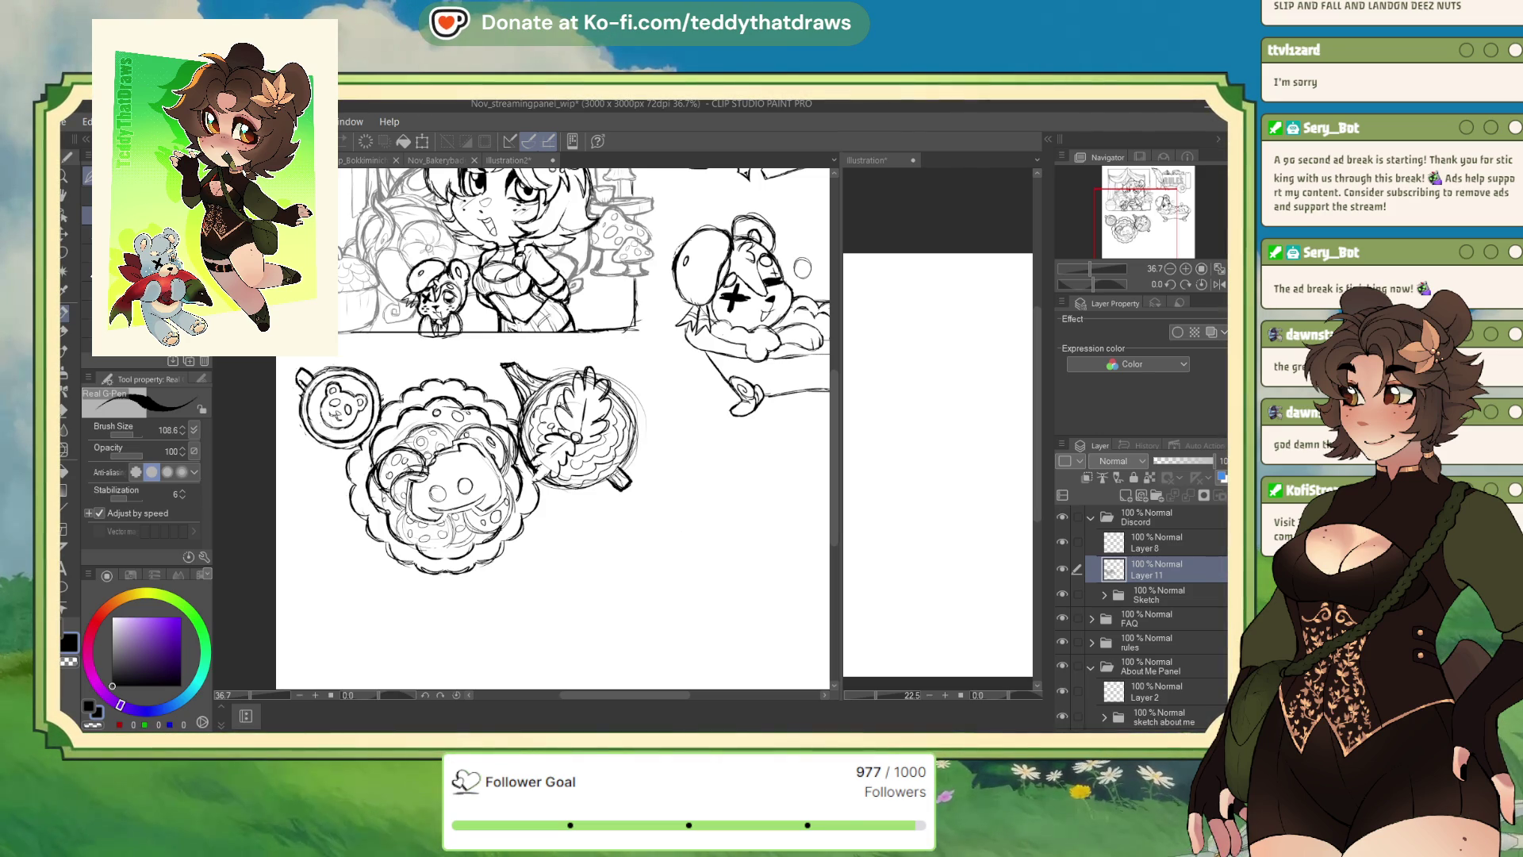
# Sketch the first cone stroke below the round pie drawing on Layer 11
pyautogui.scroll(-3, 556, 429)
pyautogui.scroll(2, 555, 429)
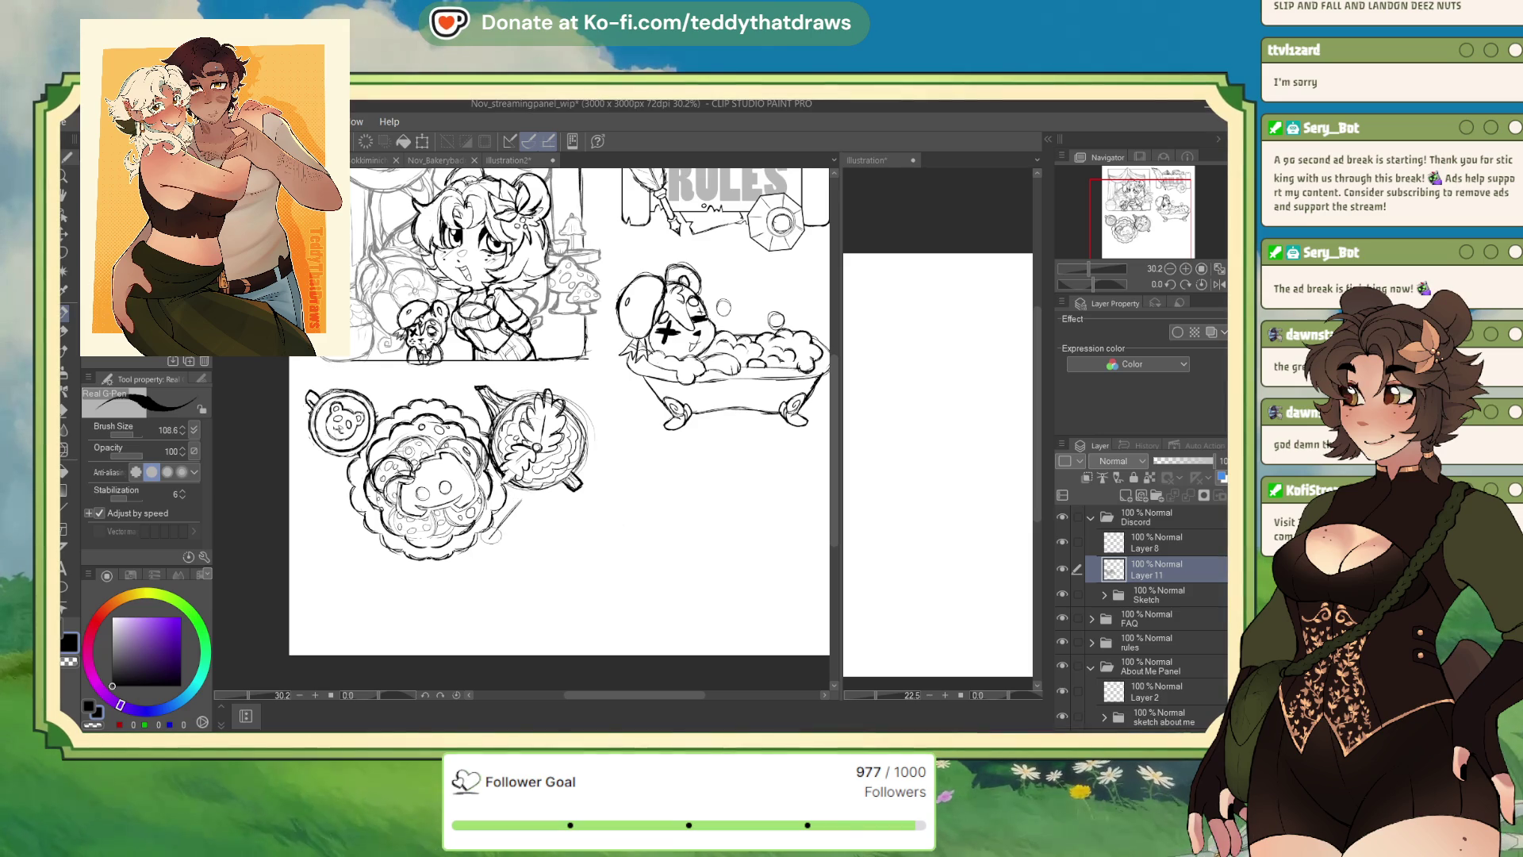
pyautogui.moveTo(519, 490)
pyautogui.mouseDown()
pyautogui.moveTo(490, 541)
pyautogui.moveTo(544, 550)
pyautogui.mouseUp()
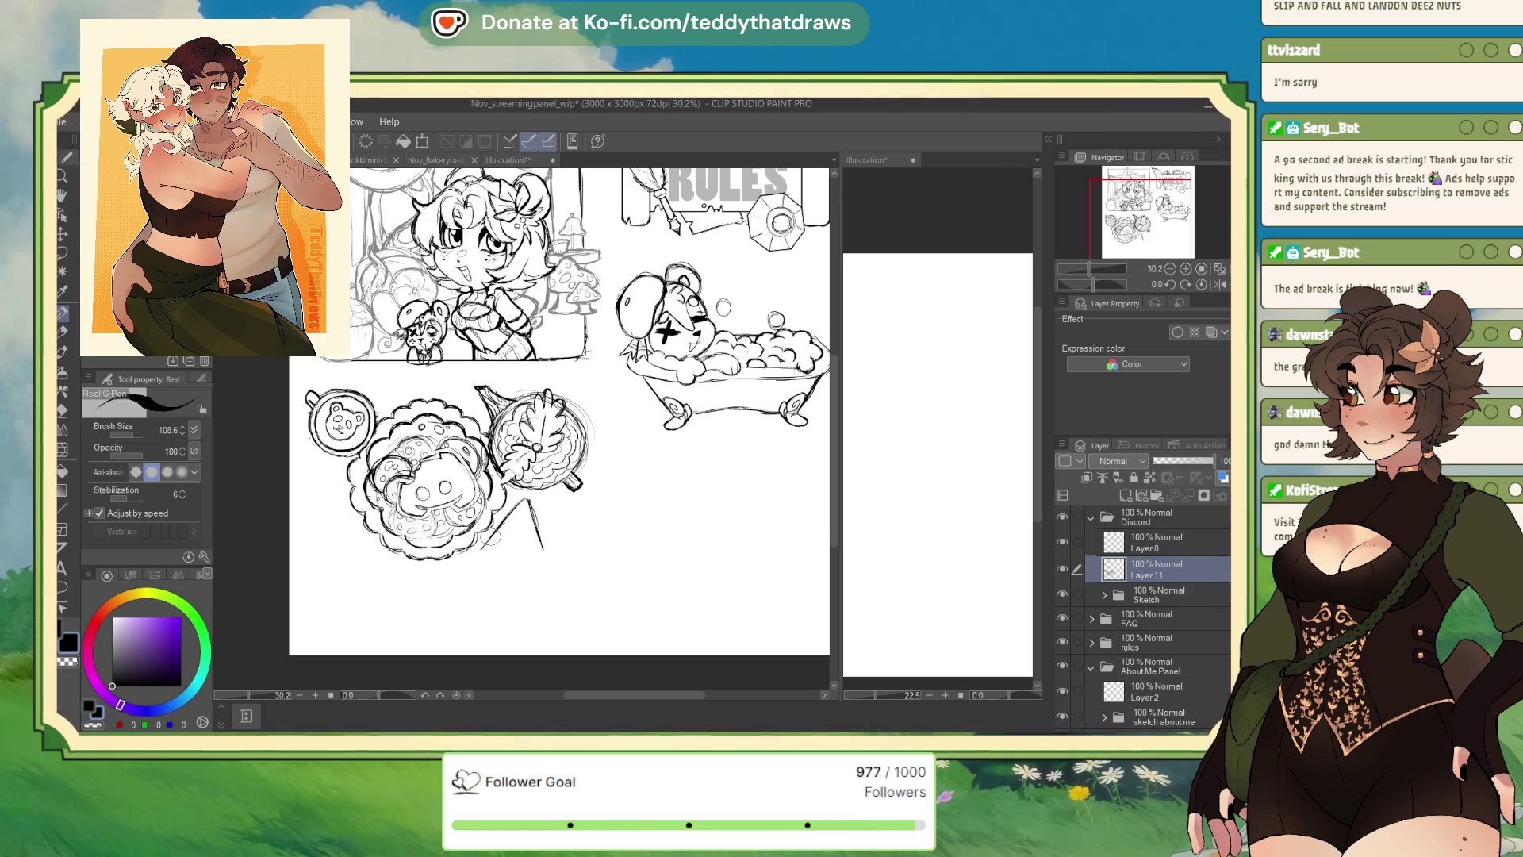